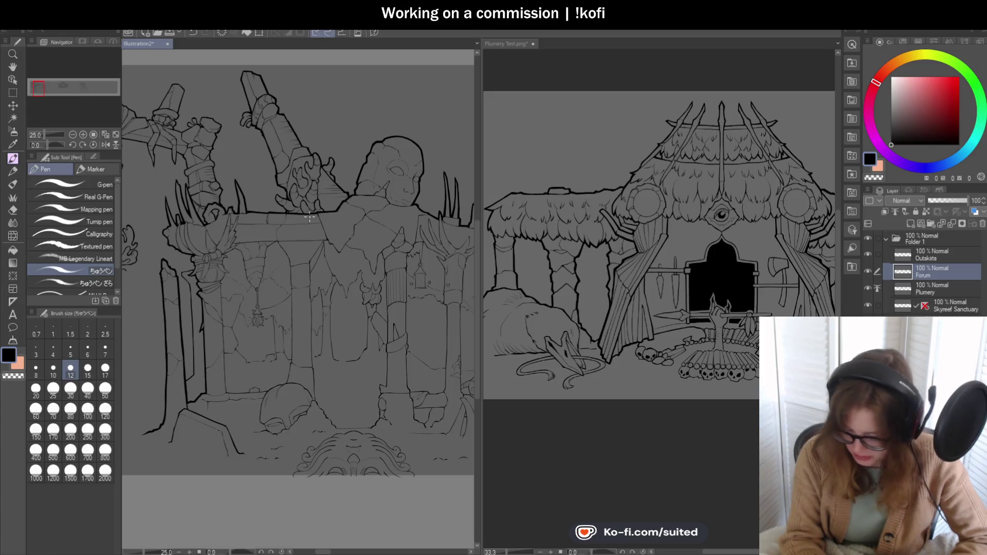
Step: Thicken the stone slab's left contour and ink the connecting line at its corner
{"action": "scroll", "coordinate": [328, 229], "scroll_direction": "down", "scroll_amount": 2}
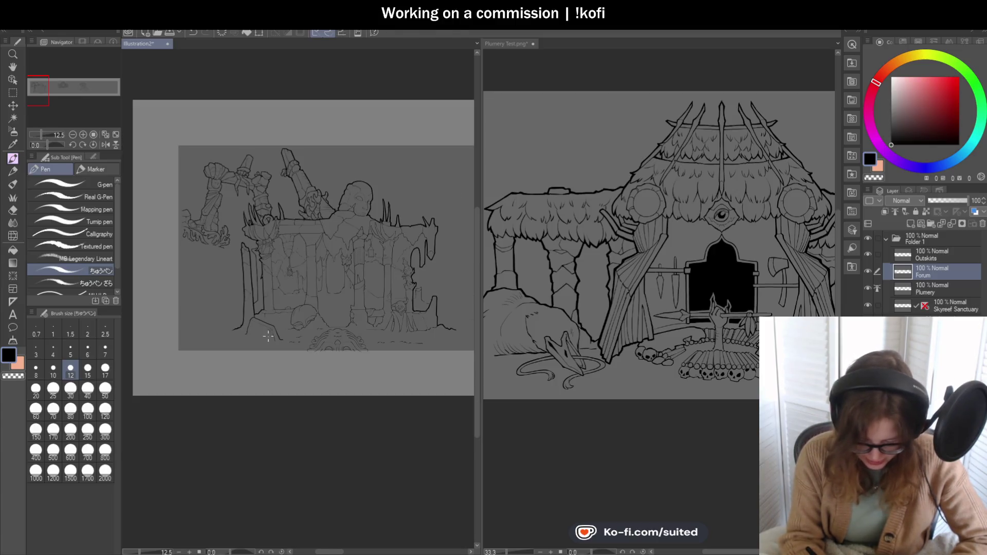
{"action": "scroll", "coordinate": [270, 335], "scroll_direction": "up", "scroll_amount": 8}
{"action": "left_click_drag", "start_coordinate": [190, 226], "coordinate": [169, 298]}
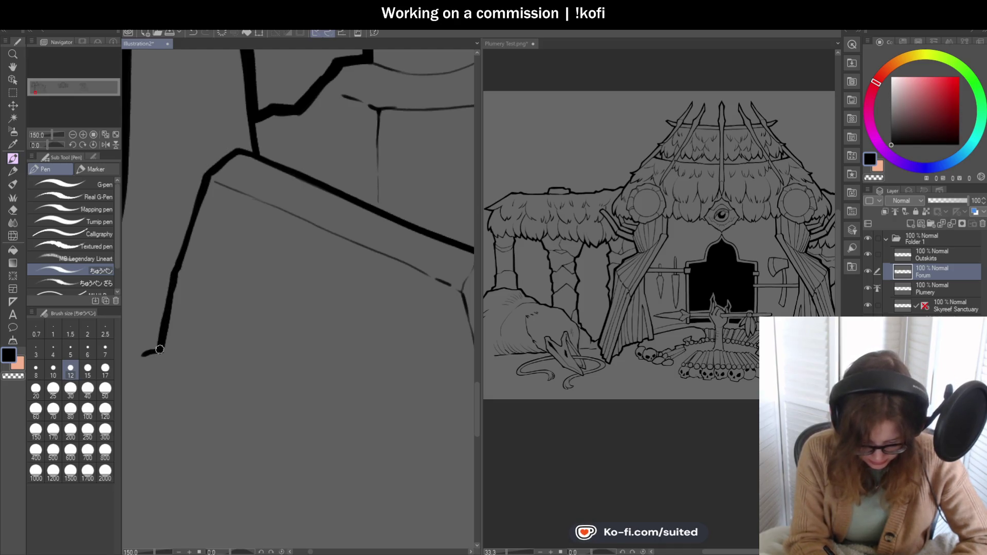
{"action": "scroll", "coordinate": [288, 222], "scroll_direction": "down", "scroll_amount": 3}
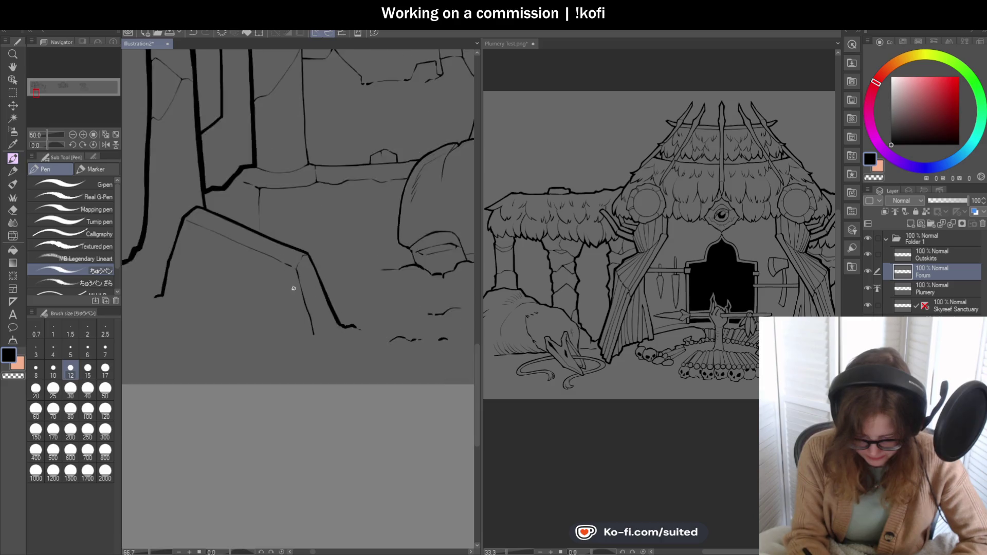
{"action": "scroll", "coordinate": [309, 239], "scroll_direction": "up", "scroll_amount": 4}
{"action": "left_click_drag", "start_coordinate": [306, 248], "coordinate": [283, 286]}
{"action": "scroll", "coordinate": [284, 286], "scroll_direction": "down", "scroll_amount": 4}
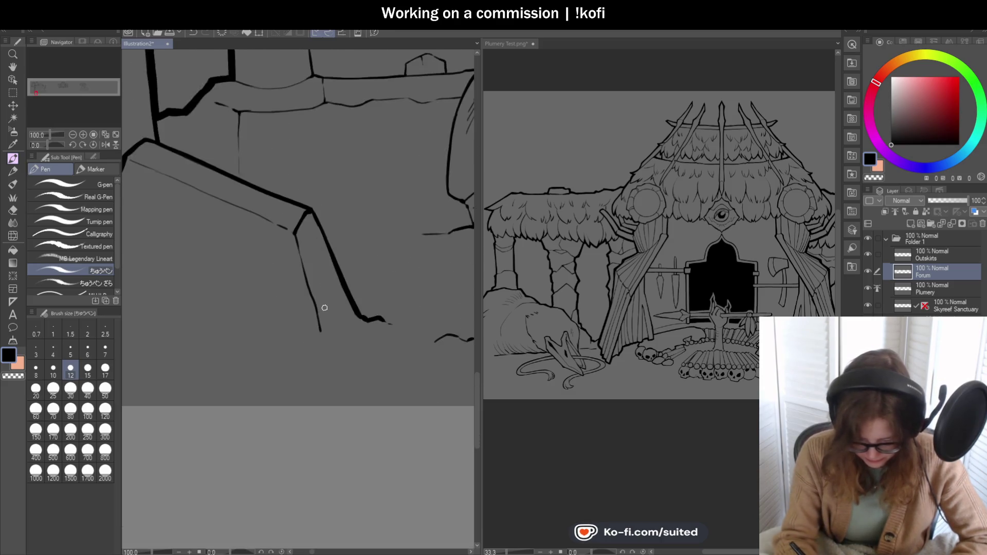
{"action": "scroll", "coordinate": [280, 194], "scroll_direction": "up", "scroll_amount": 3}
{"action": "left_click_drag", "start_coordinate": [279, 196], "coordinate": [300, 276]}
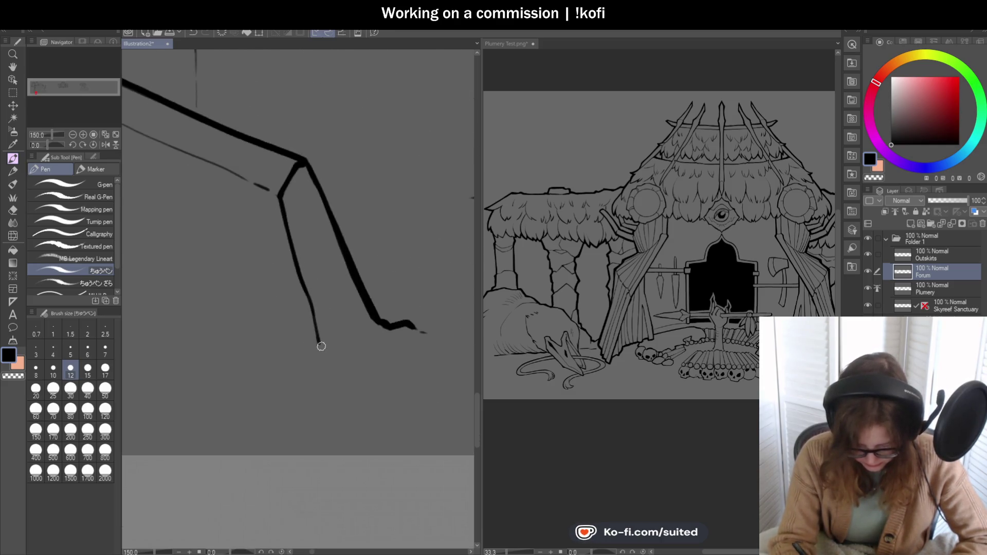
Step: Tilt the canvas to ink the slab edge along the faint sketch line, then set the view upright
{"action": "scroll", "coordinate": [328, 315], "scroll_direction": "down", "scroll_amount": 3}
{"action": "left_click_drag", "start_coordinate": [55, 149], "coordinate": [52, 149]}
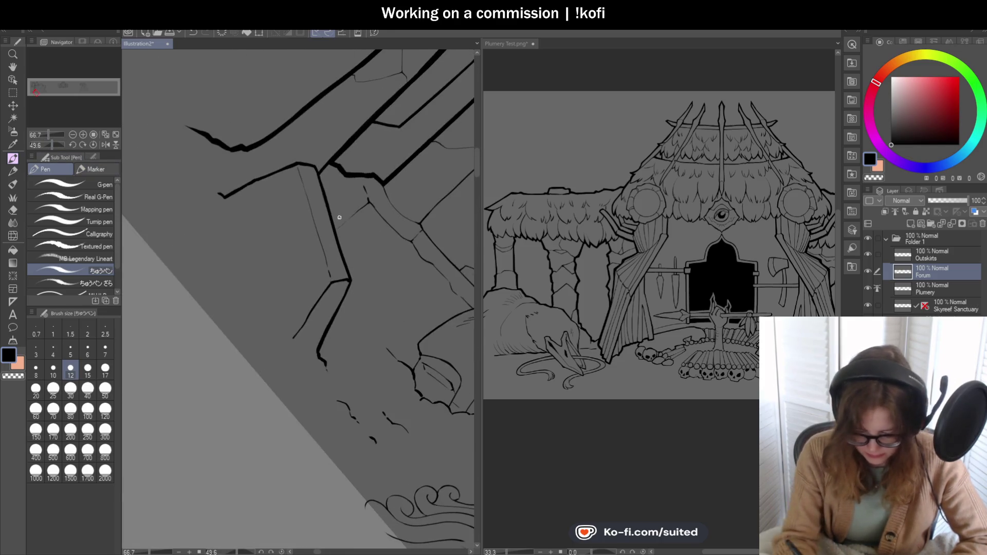
{"action": "scroll", "coordinate": [298, 166], "scroll_direction": "up", "scroll_amount": 3}
{"action": "left_click_drag", "start_coordinate": [293, 156], "coordinate": [328, 266]}
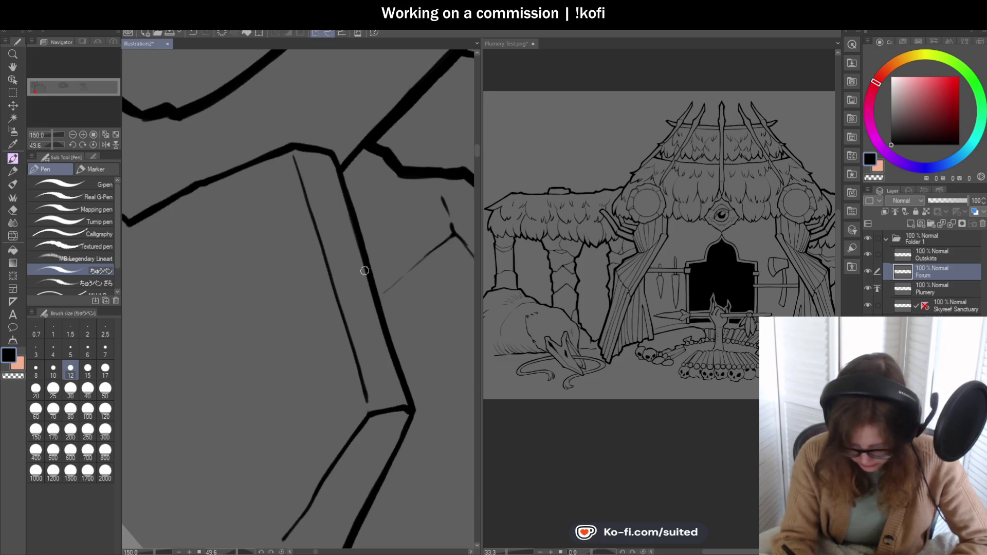
{"action": "scroll", "coordinate": [363, 277], "scroll_direction": "down", "scroll_amount": 3}
{"action": "left_click", "coordinate": [94, 145]}
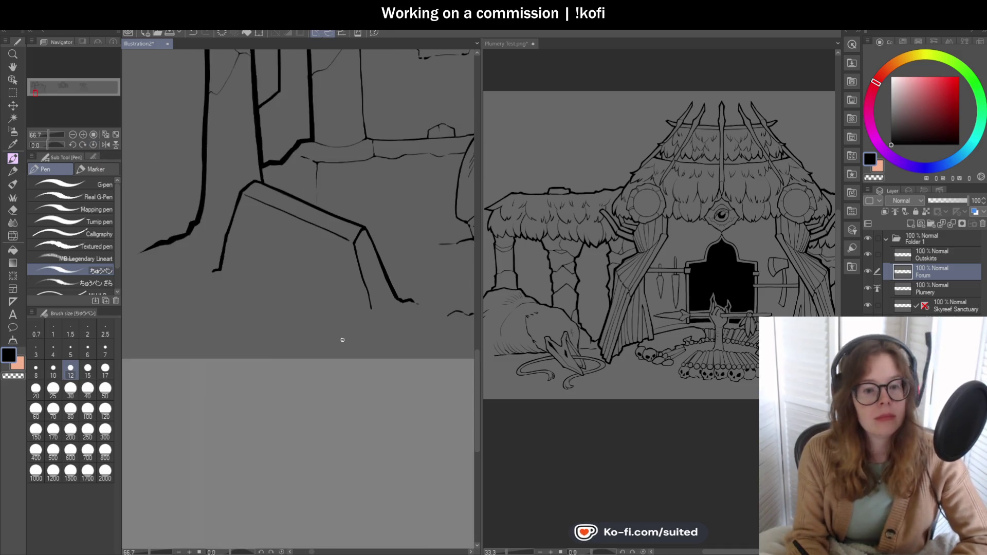
{"action": "scroll", "coordinate": [275, 308], "scroll_direction": "down", "scroll_amount": 1}
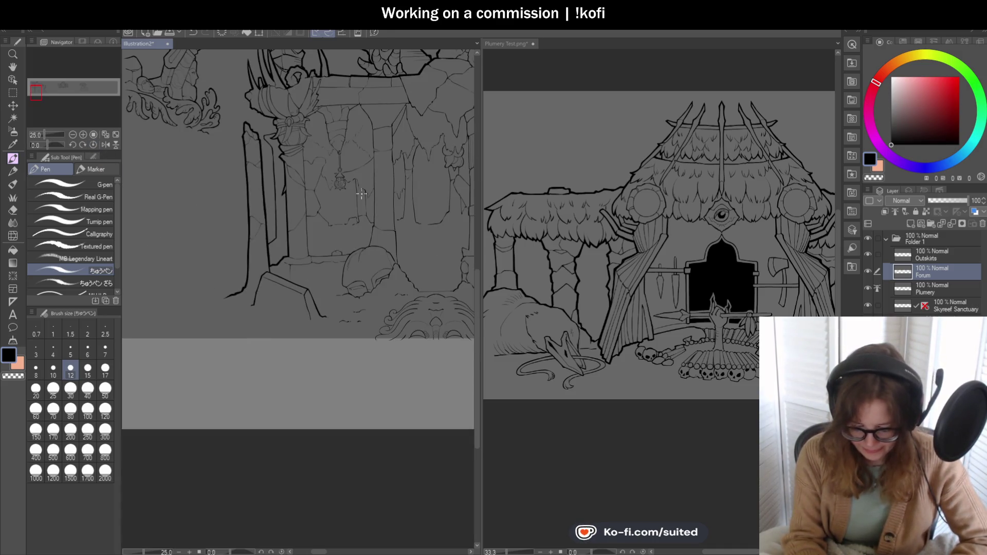
Step: Ink the broken wall peak's left slope and its jagged edge down past the dip
{"action": "scroll", "coordinate": [243, 252], "scroll_direction": "down", "scroll_amount": 2}
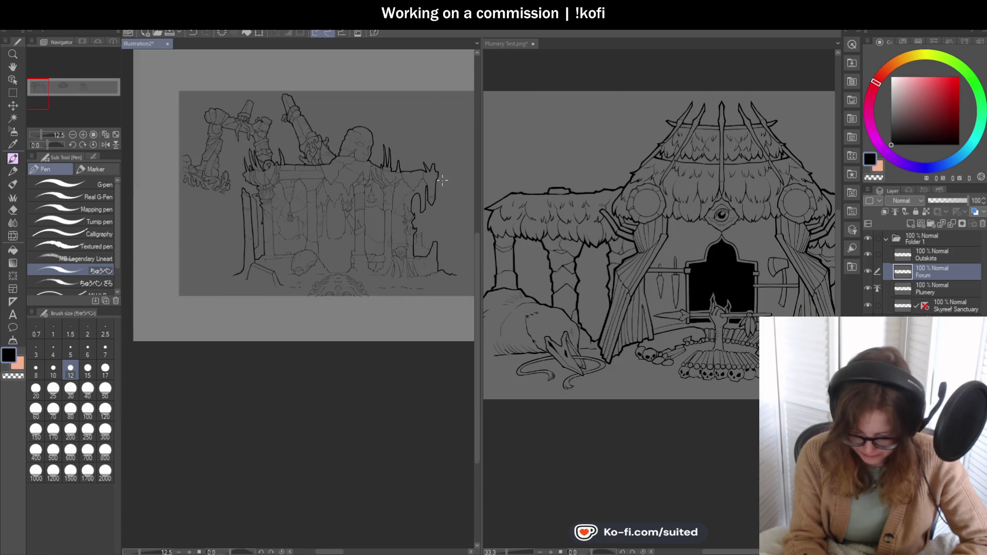
{"action": "scroll", "coordinate": [442, 179], "scroll_direction": "up", "scroll_amount": 8}
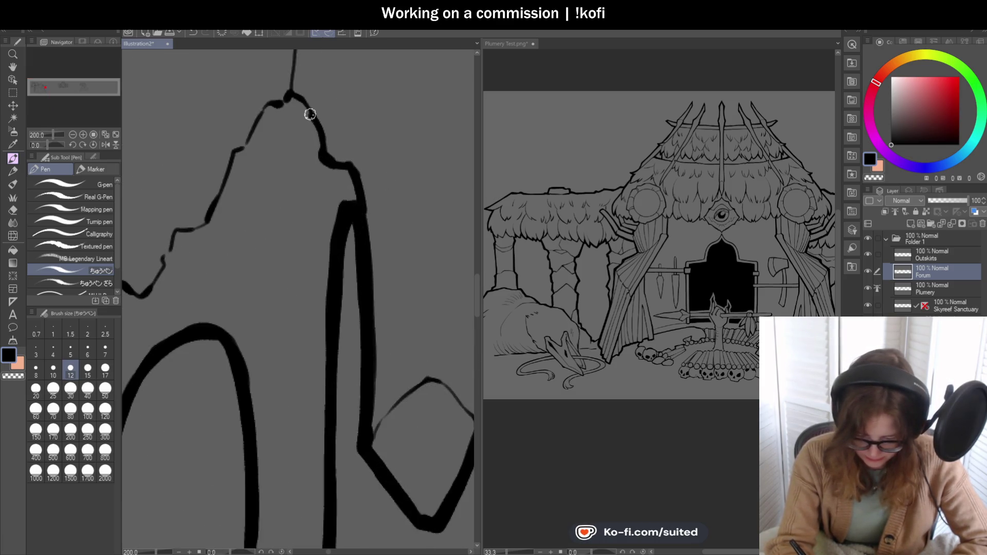
{"action": "mouse_move", "coordinate": [288, 100]}
{"action": "left_mouse_down"}
{"action": "mouse_move", "coordinate": [267, 108]}
{"action": "mouse_move", "coordinate": [234, 156]}
{"action": "left_mouse_up"}
{"action": "scroll", "coordinate": [337, 156], "scroll_direction": "down", "scroll_amount": 3}
{"action": "scroll", "coordinate": [341, 149], "scroll_direction": "up", "scroll_amount": 3}
{"action": "left_click_drag", "start_coordinate": [342, 149], "coordinate": [318, 211]}
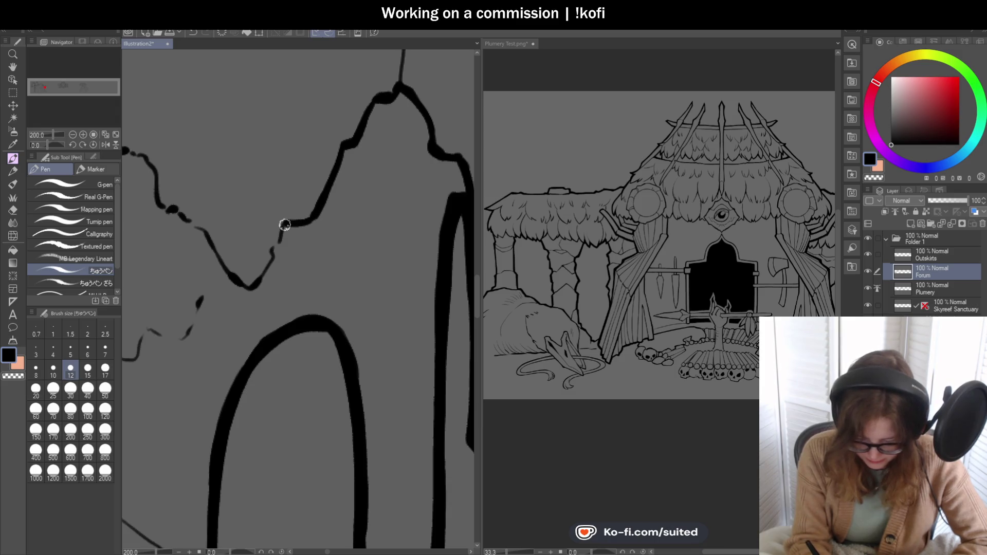
{"action": "left_click_drag", "start_coordinate": [272, 262], "coordinate": [254, 285]}
{"action": "scroll", "coordinate": [254, 285], "scroll_direction": "down", "scroll_amount": 3}
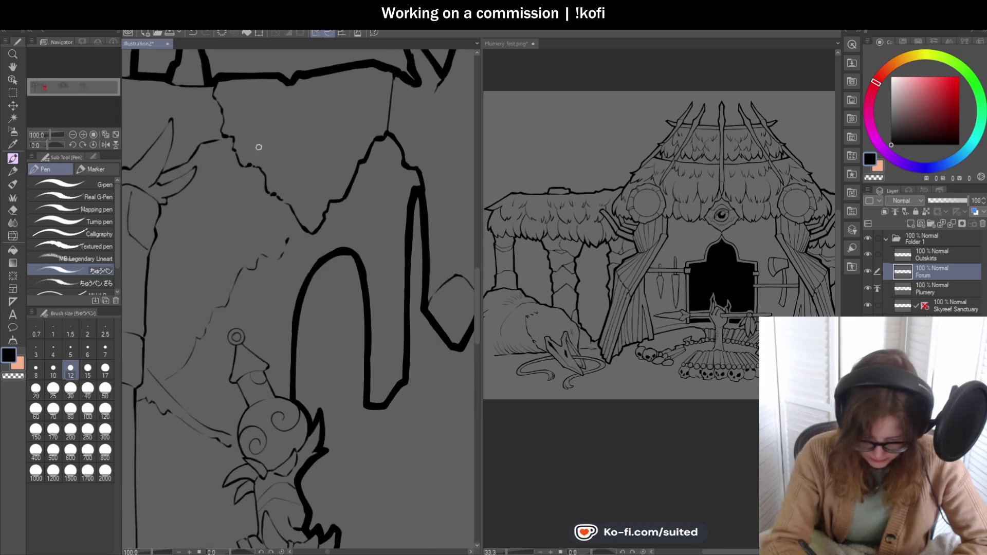
{"action": "scroll", "coordinate": [216, 139], "scroll_direction": "up", "scroll_amount": 3}
{"action": "mouse_move", "coordinate": [208, 136]}
{"action": "left_mouse_down"}
{"action": "mouse_move", "coordinate": [228, 143]}
{"action": "mouse_move", "coordinate": [228, 163]}
{"action": "left_mouse_up"}
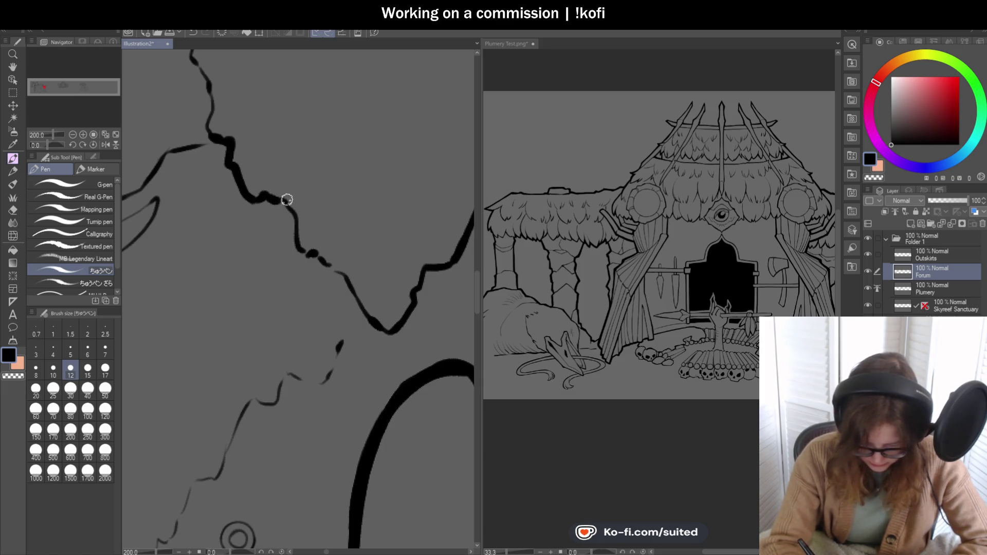
{"action": "mouse_move", "coordinate": [289, 211]}
{"action": "left_mouse_down"}
{"action": "mouse_move", "coordinate": [295, 244]}
{"action": "mouse_move", "coordinate": [346, 277]}
{"action": "mouse_move", "coordinate": [361, 309]}
{"action": "mouse_move", "coordinate": [352, 226]}
{"action": "mouse_move", "coordinate": [365, 282]}
{"action": "left_mouse_up"}
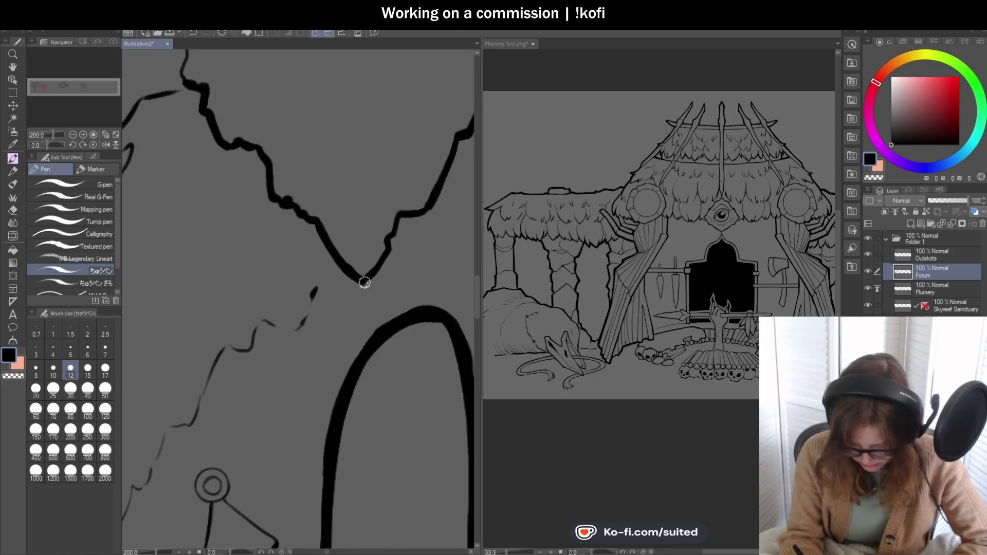
Step: Ink the wall's jagged top near the horn, outline the horn, and extend thick lines down the wall edge
{"action": "scroll", "coordinate": [376, 268], "scroll_direction": "down", "scroll_amount": 4}
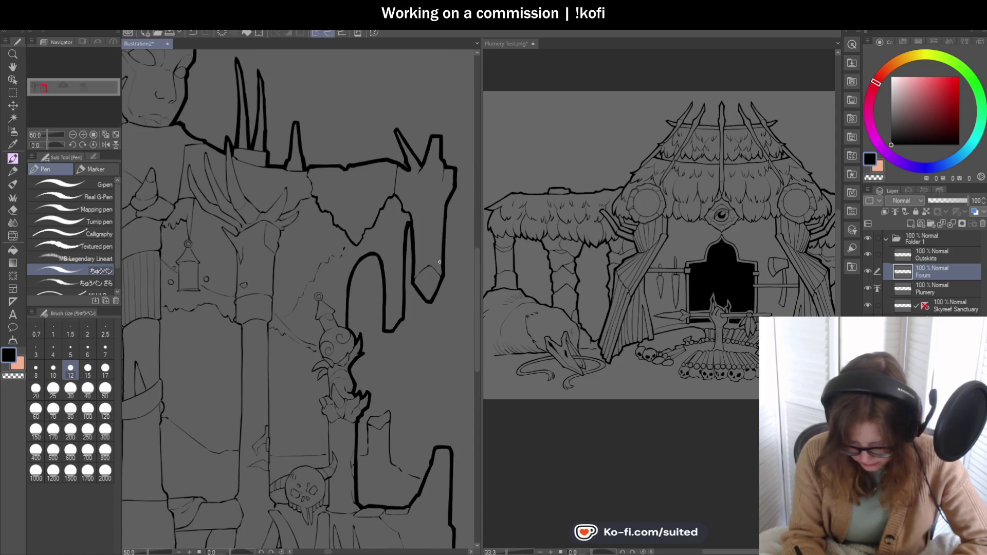
{"action": "scroll", "coordinate": [288, 262], "scroll_direction": "up", "scroll_amount": 6}
{"action": "mouse_move", "coordinate": [331, 168]}
{"action": "left_mouse_down"}
{"action": "mouse_move", "coordinate": [248, 191]}
{"action": "mouse_move", "coordinate": [190, 262]}
{"action": "left_mouse_up"}
{"action": "scroll", "coordinate": [456, 153], "scroll_direction": "down", "scroll_amount": 3}
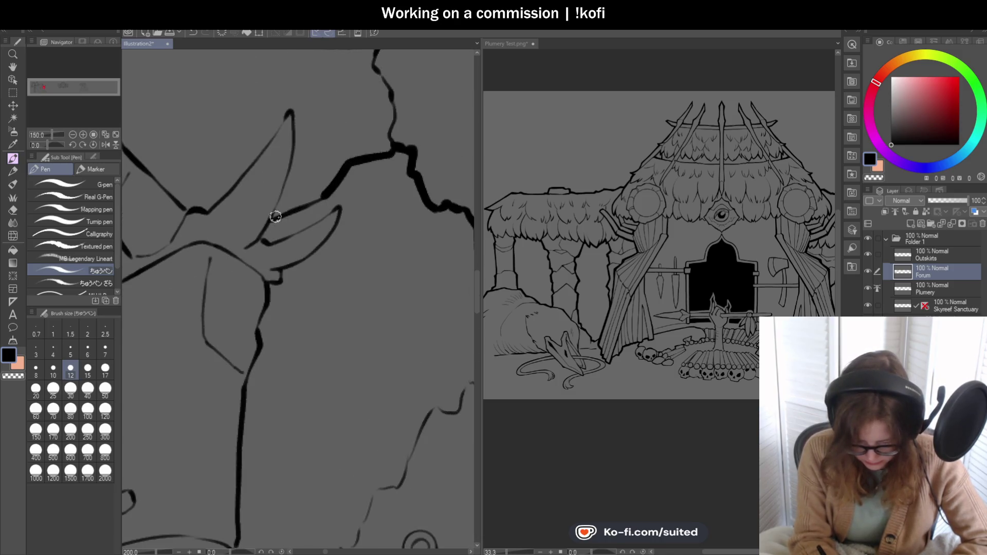
{"action": "mouse_move", "coordinate": [289, 216]}
{"action": "left_mouse_down"}
{"action": "mouse_move", "coordinate": [262, 247]}
{"action": "mouse_move", "coordinate": [340, 204]}
{"action": "mouse_move", "coordinate": [322, 242]}
{"action": "mouse_move", "coordinate": [284, 269]}
{"action": "mouse_move", "coordinate": [362, 193]}
{"action": "mouse_move", "coordinate": [334, 216]}
{"action": "left_mouse_up"}
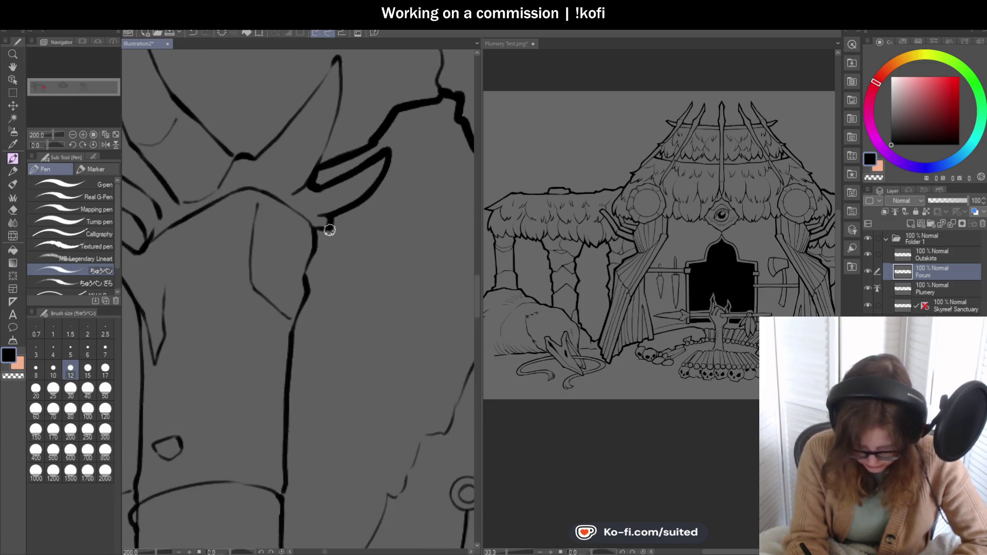
{"action": "left_click_drag", "start_coordinate": [317, 250], "coordinate": [302, 306]}
{"action": "mouse_move", "coordinate": [302, 306]}
{"action": "left_mouse_down"}
{"action": "mouse_move", "coordinate": [335, 176]}
{"action": "mouse_move", "coordinate": [322, 279]}
{"action": "left_mouse_up"}
{"action": "left_click_drag", "start_coordinate": [329, 169], "coordinate": [321, 186]}
{"action": "left_click_drag", "start_coordinate": [312, 224], "coordinate": [307, 281]}
{"action": "mouse_move", "coordinate": [303, 367]}
{"action": "left_mouse_down"}
{"action": "mouse_move", "coordinate": [351, 193]}
{"action": "mouse_move", "coordinate": [325, 323]}
{"action": "mouse_move", "coordinate": [327, 132]}
{"action": "mouse_move", "coordinate": [327, 218]}
{"action": "mouse_move", "coordinate": [312, 222]}
{"action": "left_mouse_up"}
{"action": "scroll", "coordinate": [313, 223], "scroll_direction": "down", "scroll_amount": 8}
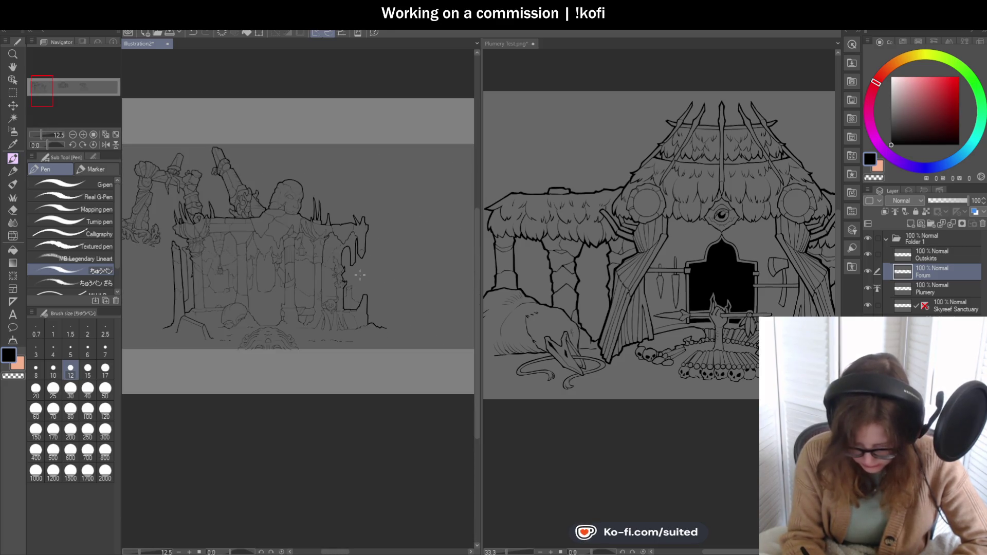
Step: Zoom to the skull area and ink the pillar edge downward in thick lines
{"action": "scroll", "coordinate": [286, 263], "scroll_direction": "down", "scroll_amount": 2}
{"action": "scroll", "coordinate": [353, 249], "scroll_direction": "up", "scroll_amount": 5}
{"action": "scroll", "coordinate": [433, 222], "scroll_direction": "down", "scroll_amount": 5}
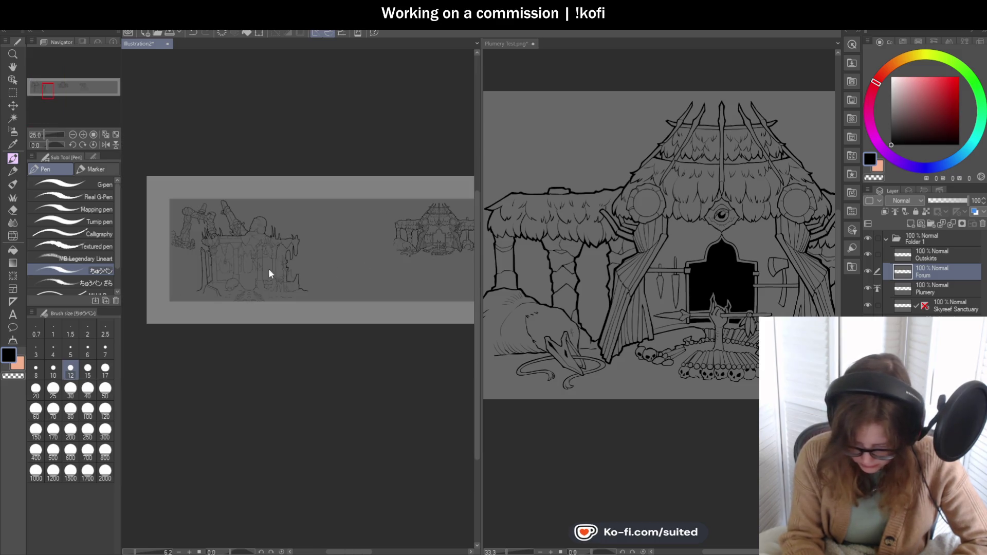
{"action": "scroll", "coordinate": [414, 223], "scroll_direction": "up", "scroll_amount": 4}
{"action": "scroll", "coordinate": [293, 266], "scroll_direction": "down", "scroll_amount": 3}
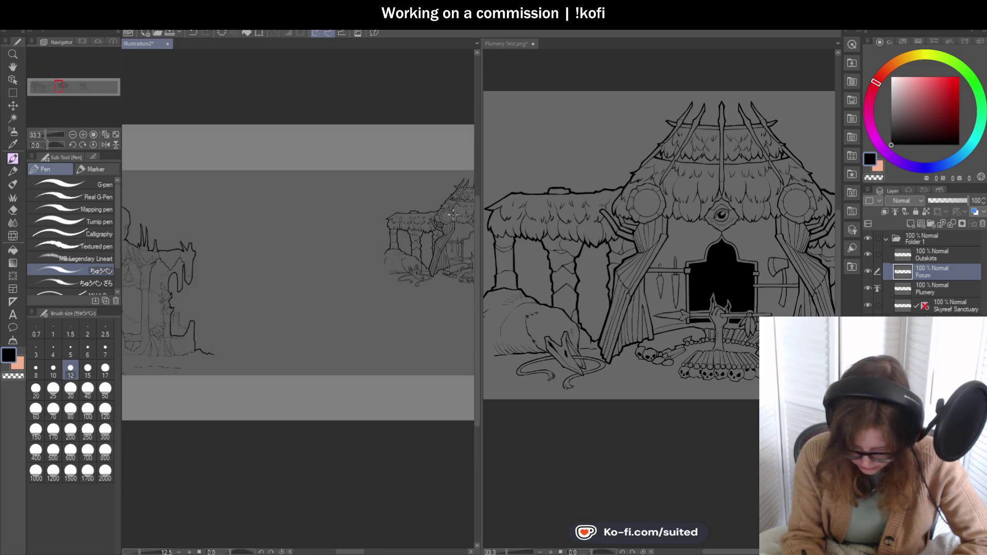
{"action": "scroll", "coordinate": [292, 267], "scroll_direction": "up", "scroll_amount": 2}
{"action": "scroll", "coordinate": [313, 252], "scroll_direction": "up", "scroll_amount": 4}
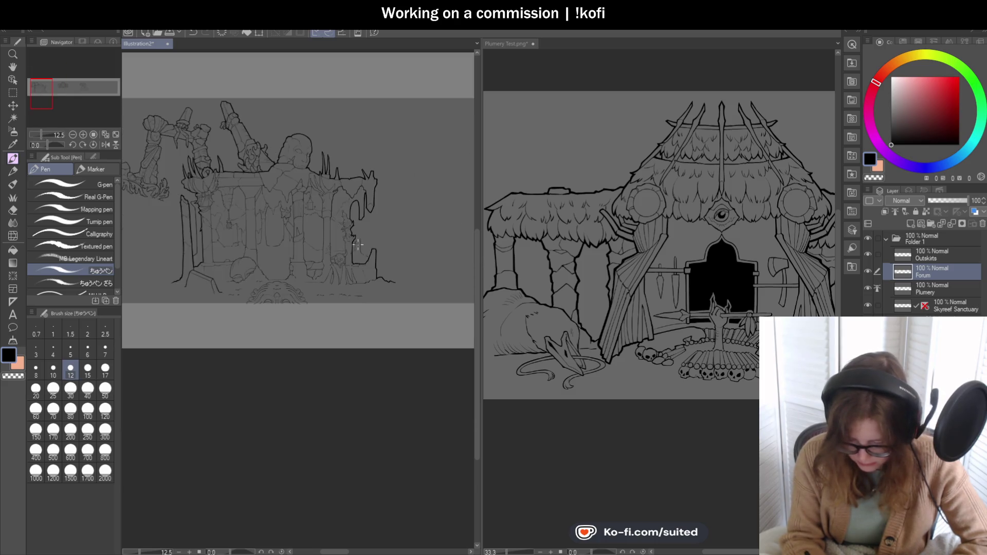
{"action": "scroll", "coordinate": [309, 125], "scroll_direction": "up", "scroll_amount": 1}
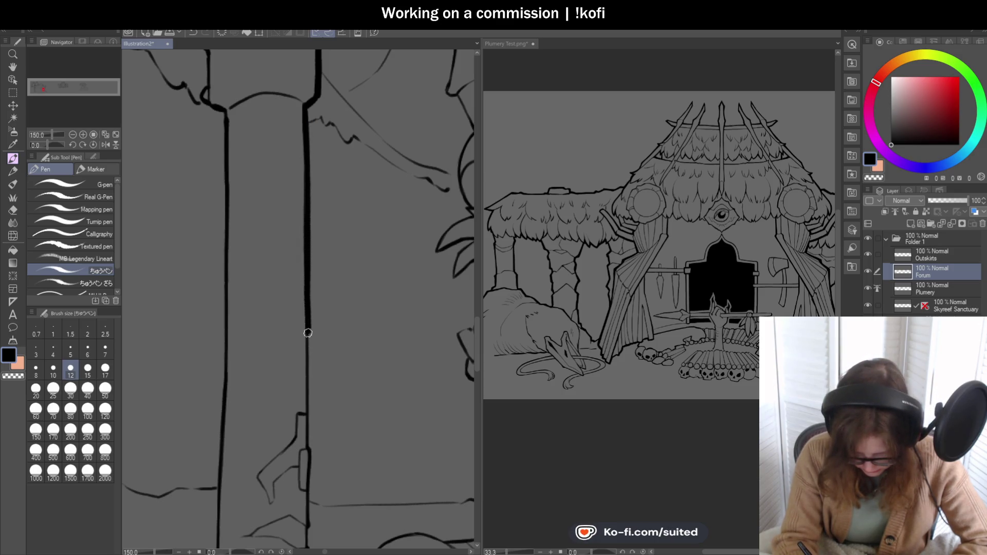
{"action": "left_click_drag", "start_coordinate": [308, 418], "coordinate": [309, 452]}
{"action": "scroll", "coordinate": [338, 340], "scroll_direction": "up", "scroll_amount": 1}
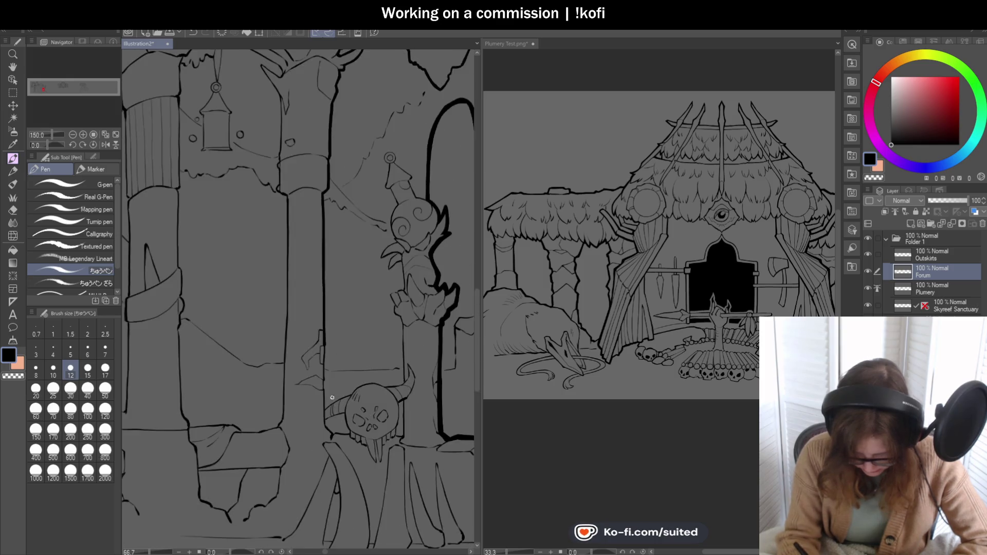
{"action": "left_click_drag", "start_coordinate": [294, 213], "coordinate": [296, 296]}
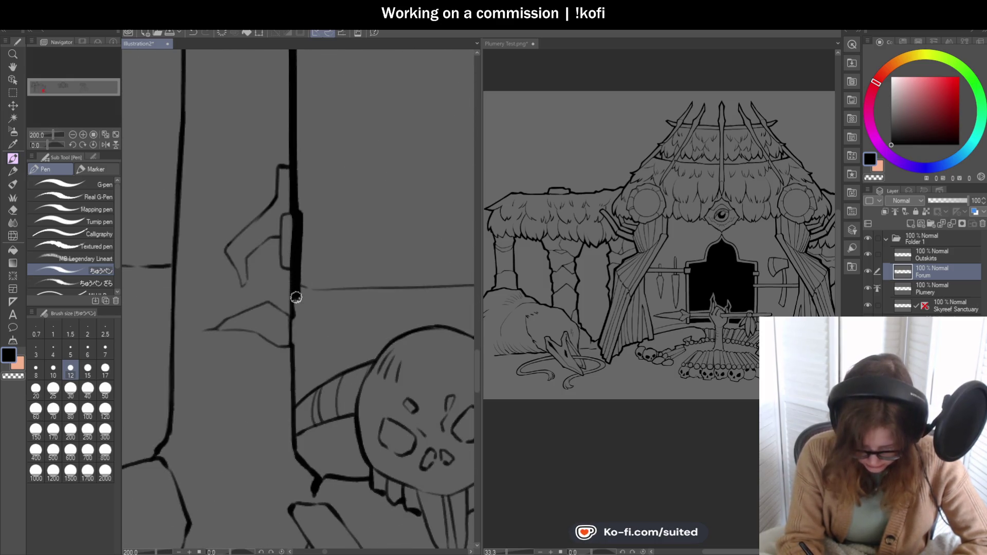
{"action": "left_click_drag", "start_coordinate": [292, 344], "coordinate": [294, 379]}
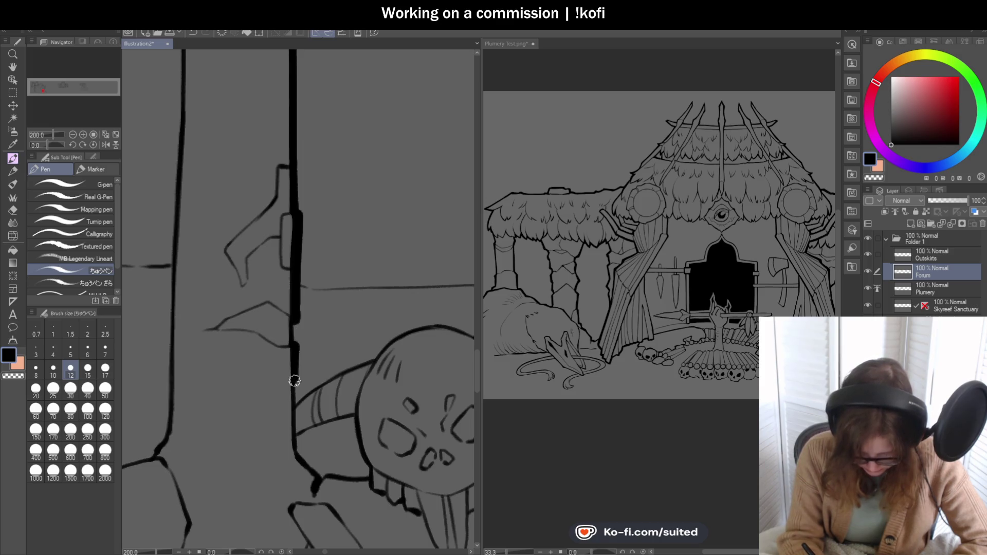
Step: Add a short thick stroke along the pillar, then undo it with Ctrl+Z
{"action": "scroll", "coordinate": [295, 407], "scroll_direction": "down", "scroll_amount": 4}
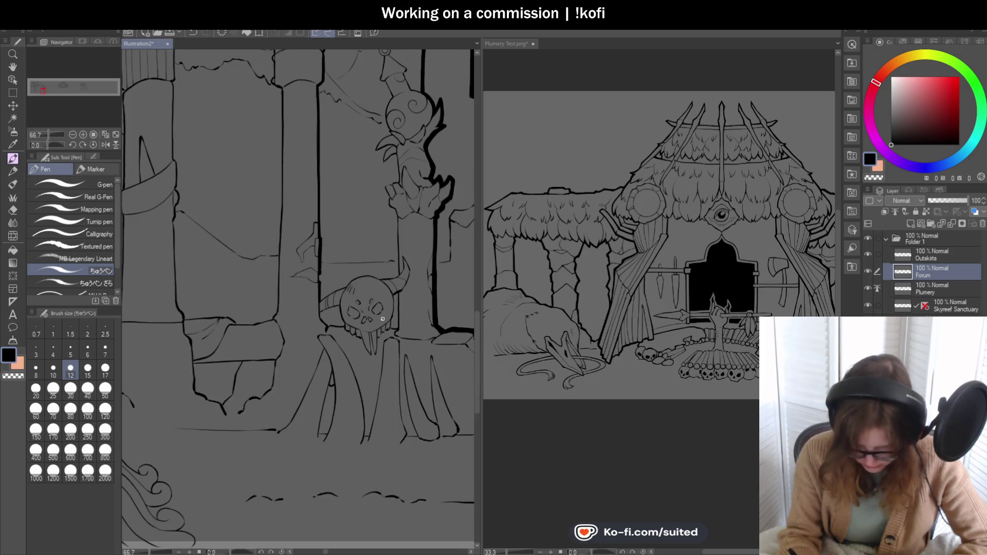
{"action": "scroll", "coordinate": [311, 292], "scroll_direction": "up", "scroll_amount": 4}
{"action": "left_click_drag", "start_coordinate": [299, 252], "coordinate": [305, 286]}
{"action": "key", "text": "ctrl+z"}
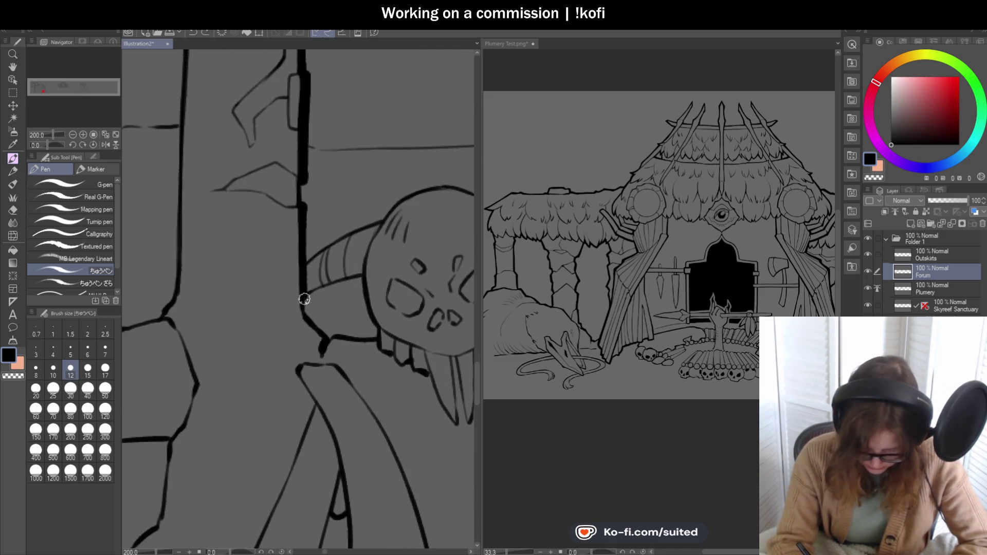
Step: Redraw the line under the skull thick and ink the pillar edge along the skull's right side
{"action": "left_click_drag", "start_coordinate": [328, 338], "coordinate": [384, 329]}
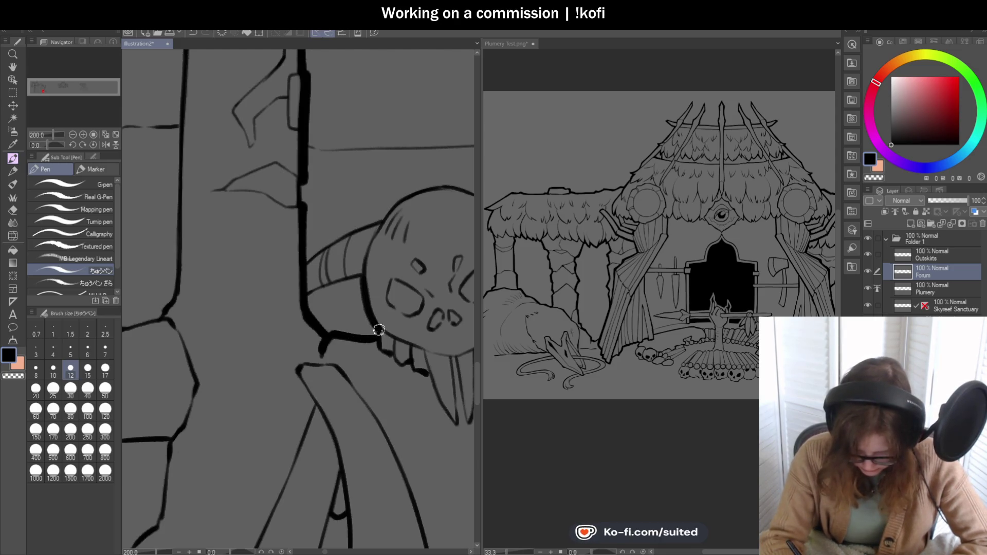
{"action": "scroll", "coordinate": [324, 238], "scroll_direction": "down", "scroll_amount": 5}
{"action": "scroll", "coordinate": [384, 299], "scroll_direction": "up", "scroll_amount": 5}
{"action": "mouse_move", "coordinate": [366, 201]}
{"action": "left_mouse_down"}
{"action": "mouse_move", "coordinate": [365, 309]}
{"action": "mouse_move", "coordinate": [343, 307]}
{"action": "mouse_move", "coordinate": [347, 278]}
{"action": "left_mouse_up"}
{"action": "mouse_move", "coordinate": [354, 238]}
{"action": "left_mouse_down"}
{"action": "mouse_move", "coordinate": [358, 206]}
{"action": "mouse_move", "coordinate": [364, 313]}
{"action": "left_mouse_up"}
{"action": "scroll", "coordinate": [392, 299], "scroll_direction": "down", "scroll_amount": 4}
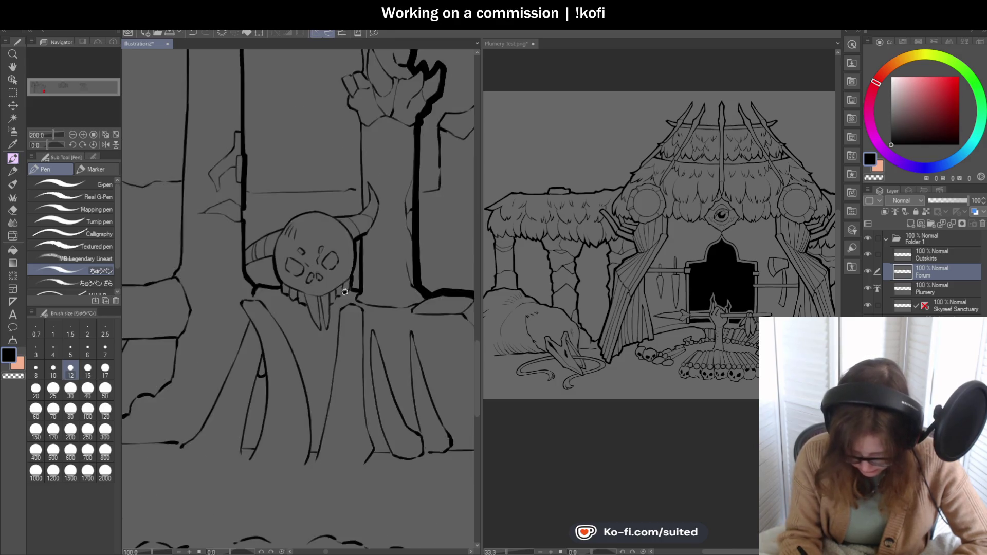
{"action": "scroll", "coordinate": [385, 181], "scroll_direction": "down", "scroll_amount": 1}
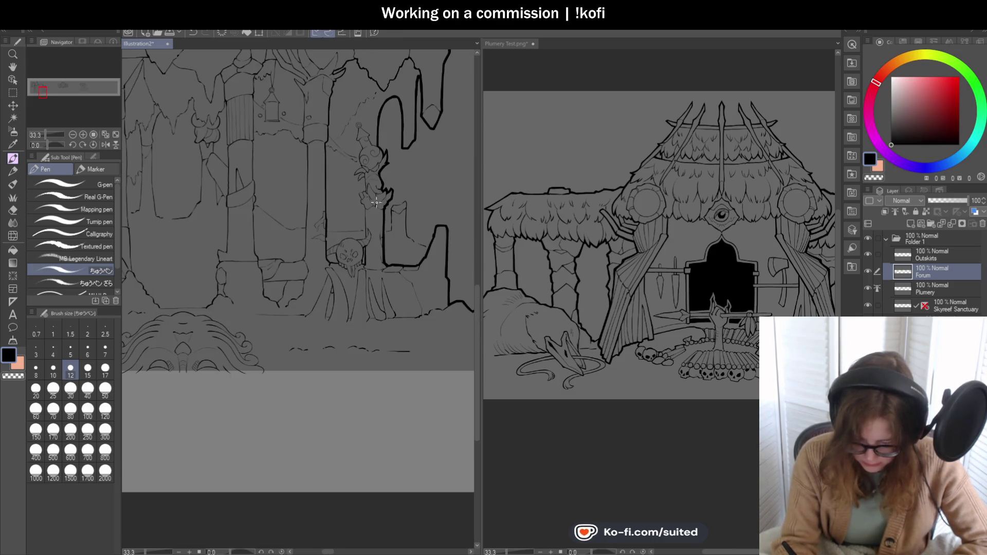
Step: Close the diamond stone's outline, ink the line linking it to the joint, then zoom out
{"action": "scroll", "coordinate": [379, 173], "scroll_direction": "down", "scroll_amount": 1}
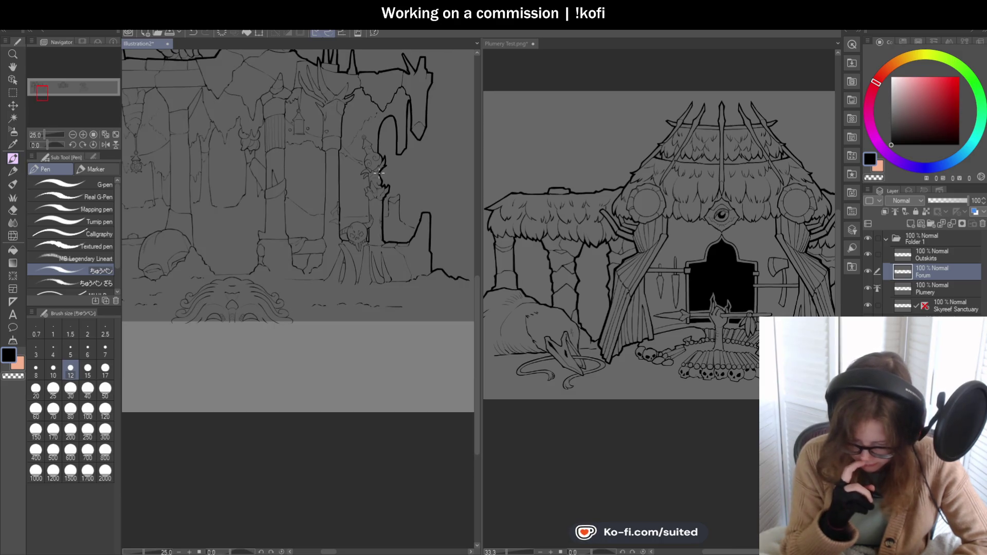
{"action": "scroll", "coordinate": [379, 172], "scroll_direction": "up", "scroll_amount": 5}
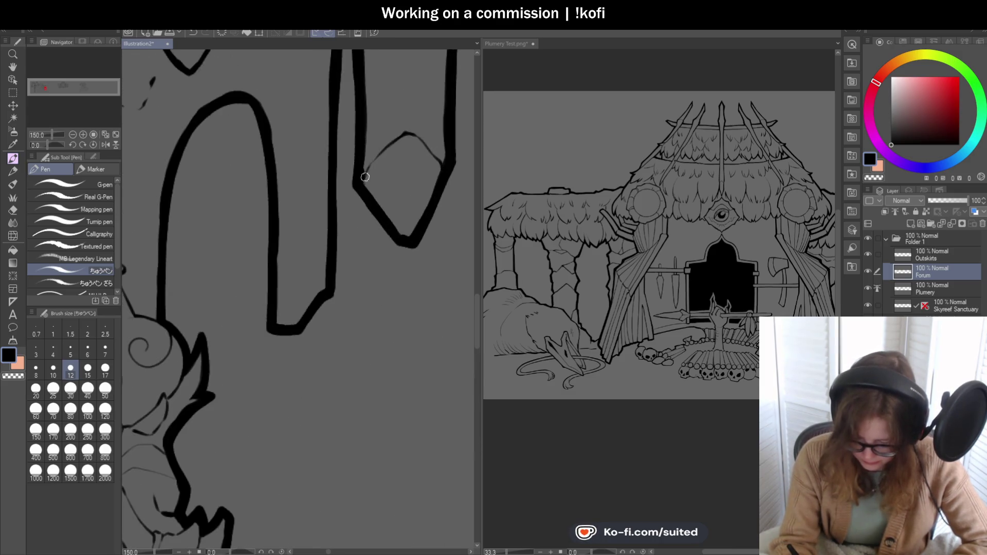
{"action": "left_click_drag", "start_coordinate": [407, 132], "coordinate": [442, 170]}
{"action": "scroll", "coordinate": [442, 171], "scroll_direction": "down", "scroll_amount": 3}
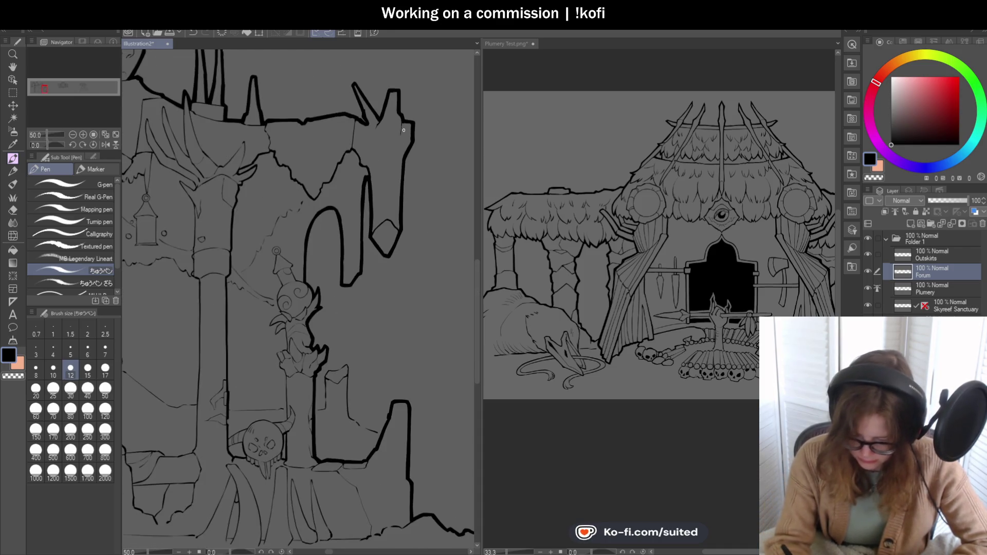
{"action": "scroll", "coordinate": [403, 119], "scroll_direction": "up", "scroll_amount": 3}
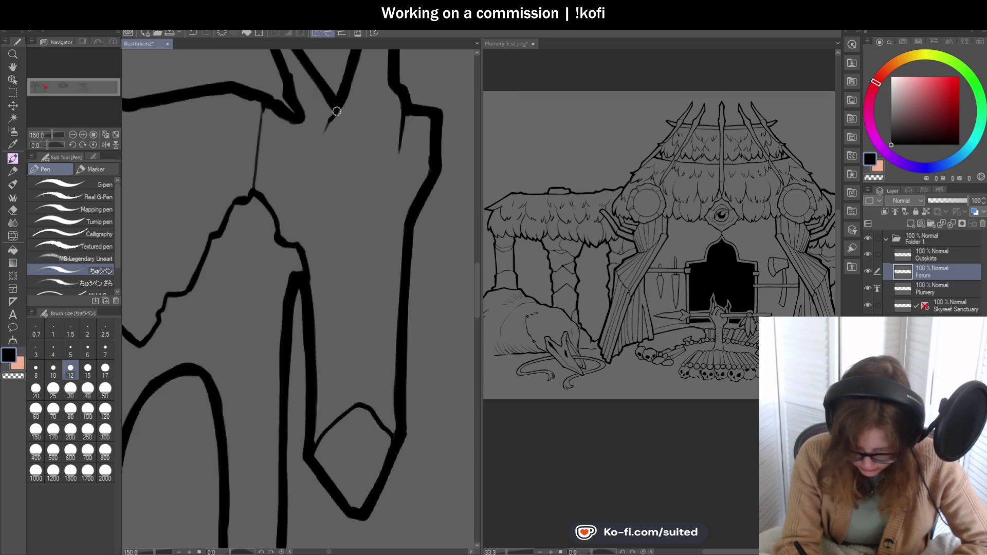
{"action": "left_click_drag", "start_coordinate": [267, 111], "coordinate": [252, 193]}
{"action": "scroll", "coordinate": [307, 324], "scroll_direction": "down", "scroll_amount": 2}
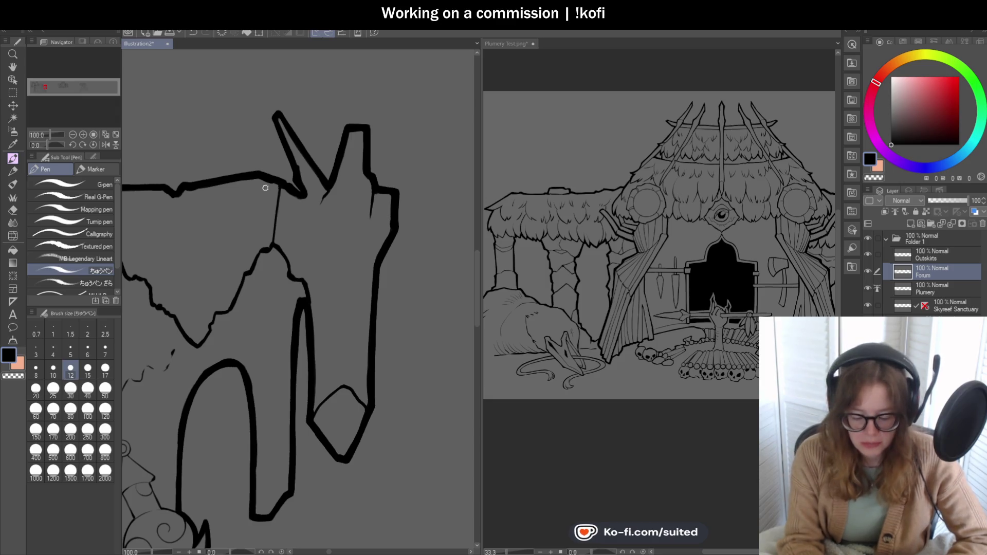
{"action": "scroll", "coordinate": [267, 188], "scroll_direction": "down", "scroll_amount": 10}
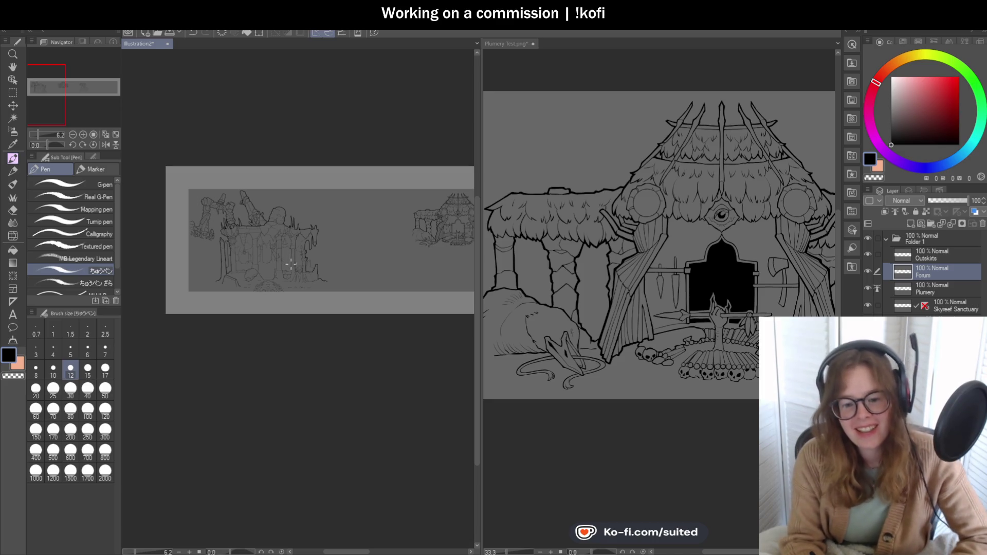
Step: Pan across the whole village panorama at 6.2%, then zoom back to 25% on the Forum
{"action": "key", "text": "h"}
{"action": "mouse_move", "coordinate": [377, 305]}
{"action": "left_mouse_down"}
{"action": "mouse_move", "coordinate": [305, 319]}
{"action": "mouse_move", "coordinate": [246, 309]}
{"action": "mouse_move", "coordinate": [248, 338]}
{"action": "mouse_move", "coordinate": [429, 314]}
{"action": "mouse_move", "coordinate": [333, 315]}
{"action": "mouse_move", "coordinate": [337, 308]}
{"action": "mouse_move", "coordinate": [205, 328]}
{"action": "mouse_move", "coordinate": [362, 304]}
{"action": "mouse_move", "coordinate": [284, 302]}
{"action": "mouse_move", "coordinate": [251, 322]}
{"action": "mouse_move", "coordinate": [287, 306]}
{"action": "mouse_move", "coordinate": [271, 308]}
{"action": "mouse_move", "coordinate": [372, 322]}
{"action": "mouse_move", "coordinate": [359, 322]}
{"action": "left_mouse_up"}
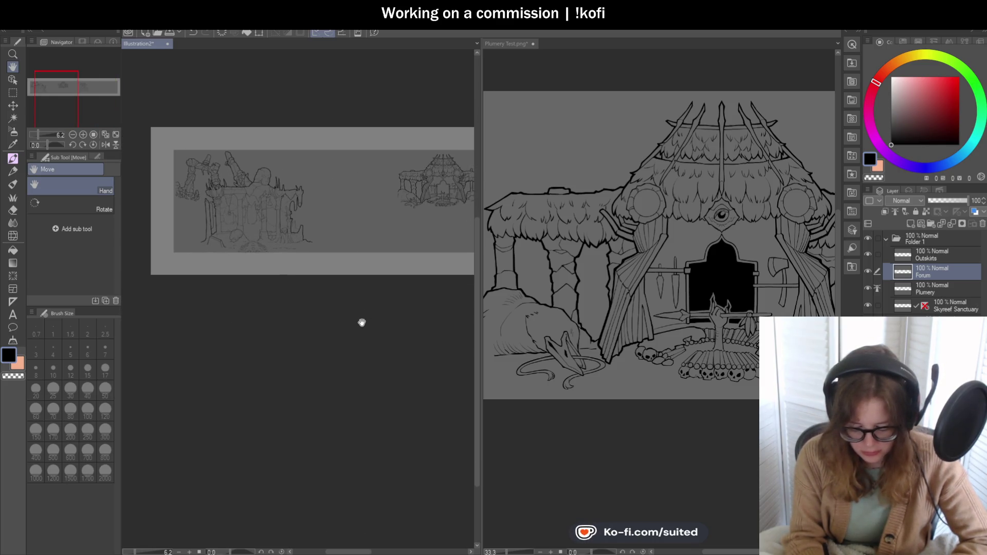
{"action": "scroll", "coordinate": [259, 218], "scroll_direction": "up", "scroll_amount": 4}
{"action": "scroll", "coordinate": [359, 302], "scroll_direction": "down", "scroll_amount": 3}
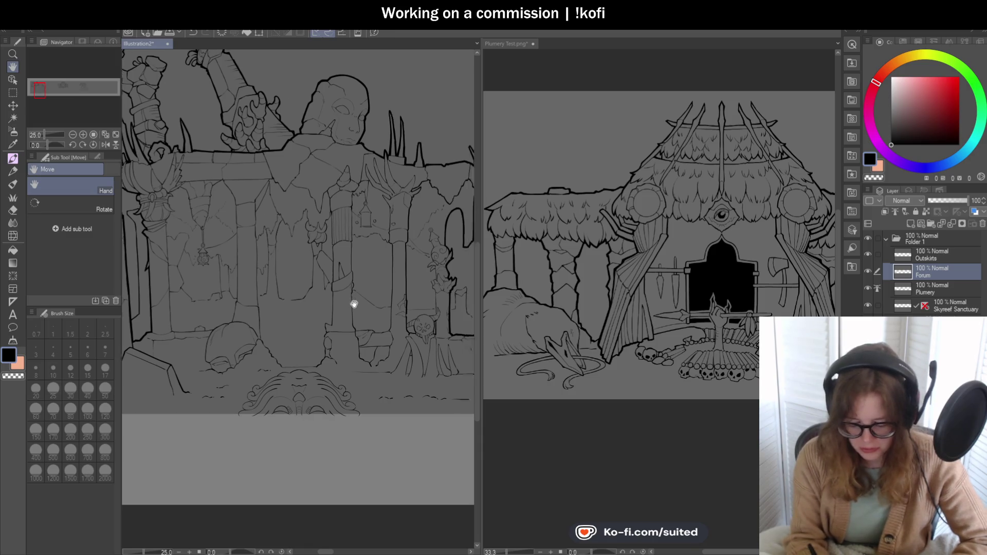
{"action": "scroll", "coordinate": [296, 284], "scroll_direction": "down", "scroll_amount": 3}
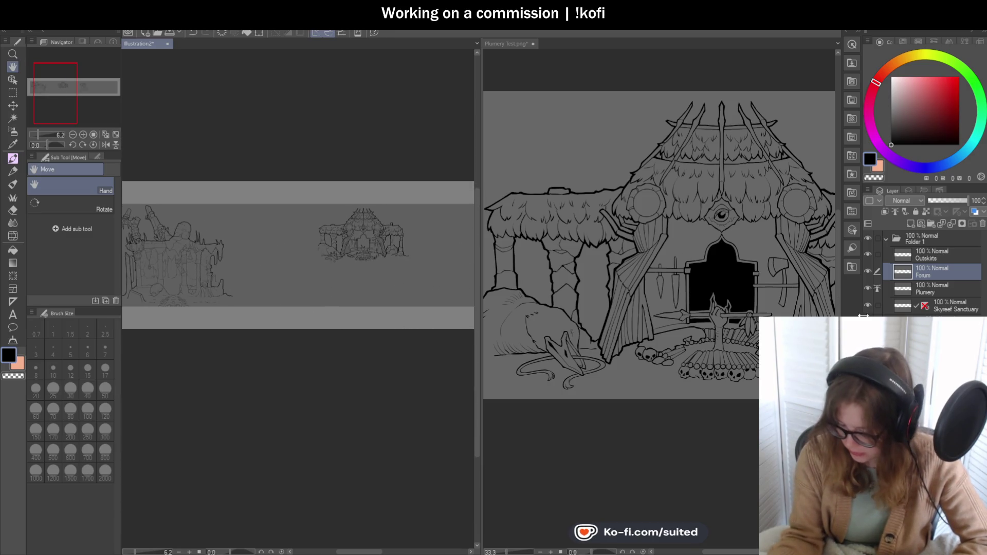
{"action": "scroll", "coordinate": [364, 334], "scroll_direction": "right", "scroll_amount": 5}
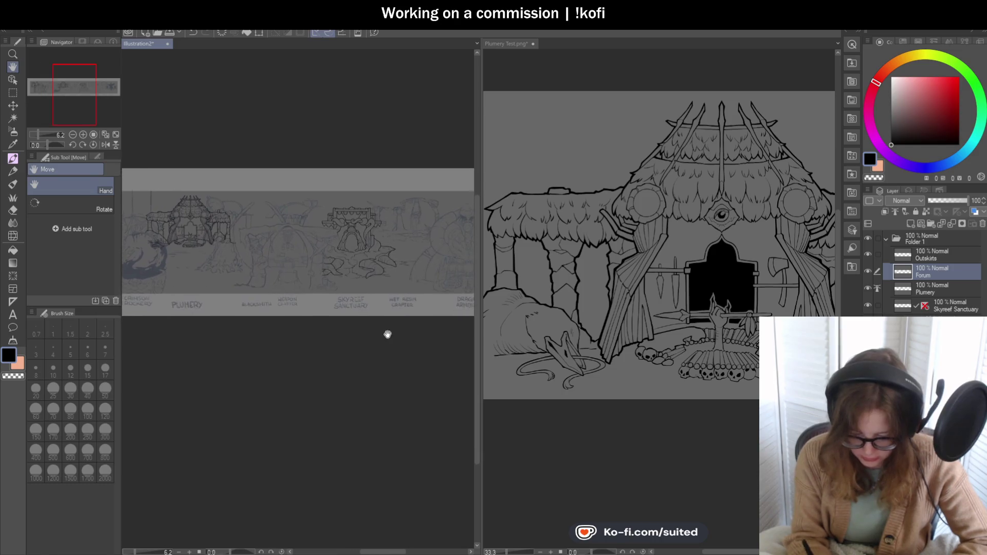
{"action": "scroll", "coordinate": [378, 333], "scroll_direction": "left", "scroll_amount": 3}
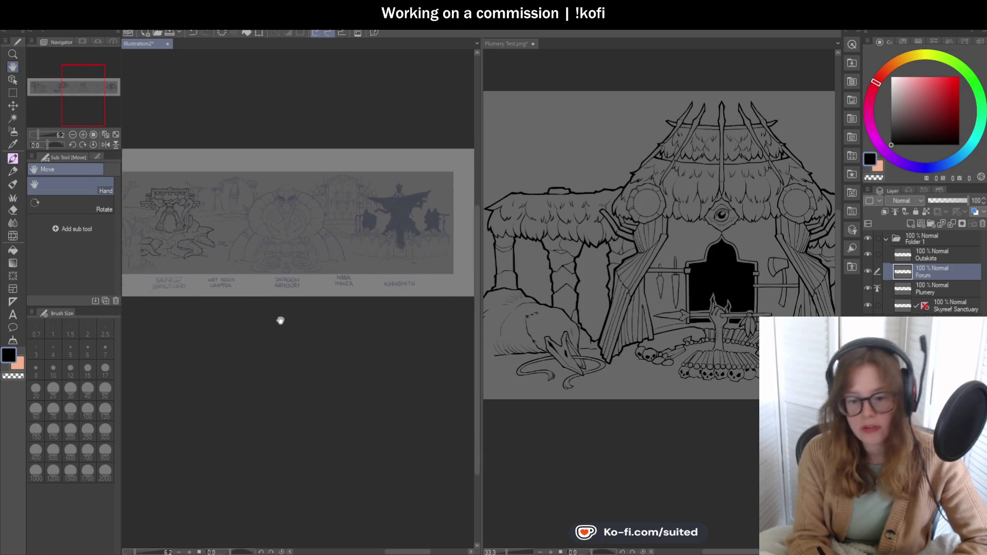
{"action": "scroll", "coordinate": [298, 304], "scroll_direction": "left", "scroll_amount": 5}
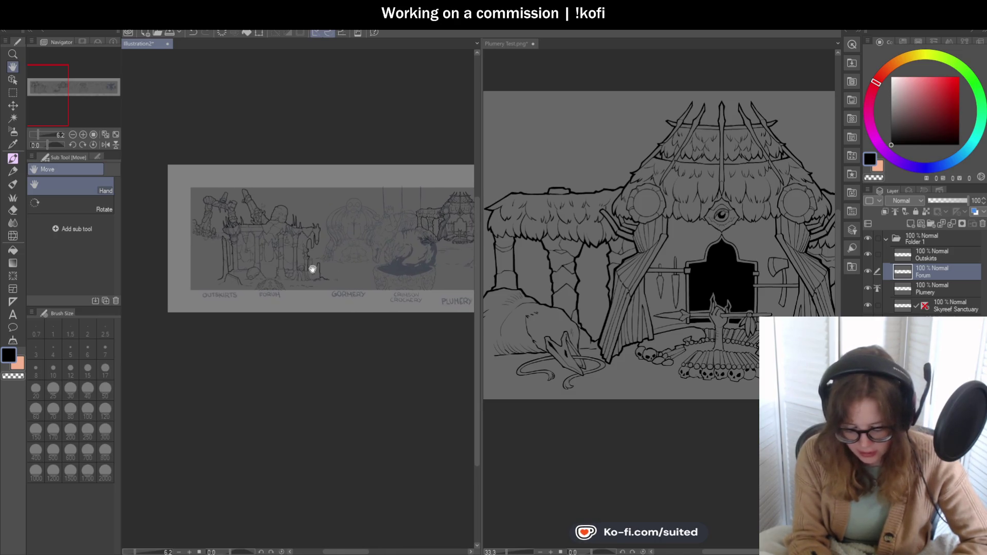
{"action": "scroll", "coordinate": [349, 257], "scroll_direction": "up", "scroll_amount": 5}
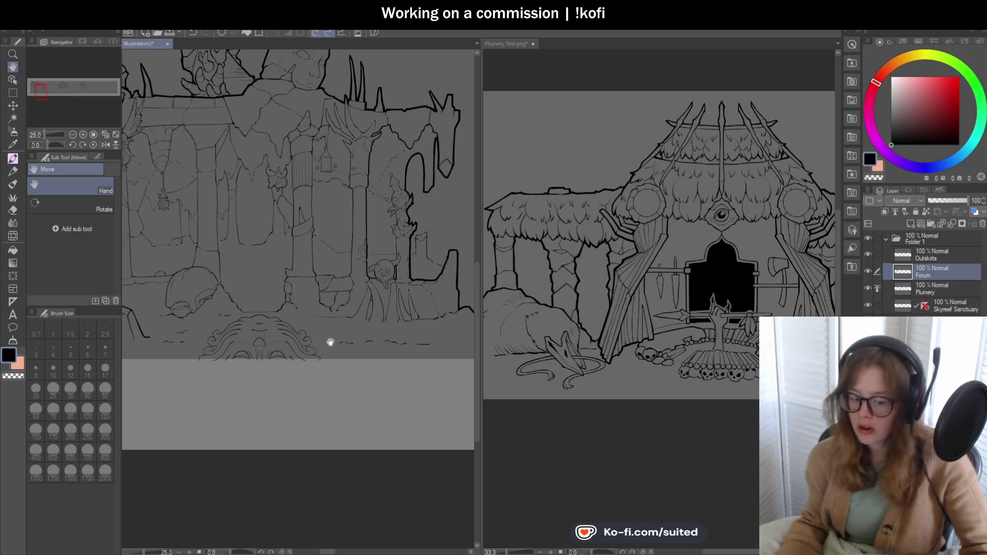
Step: Shift the Forum view slightly up-left, switch back to the Pen, and zoom to 400%
{"action": "left_click_drag", "start_coordinate": [398, 289], "coordinate": [388, 276]}
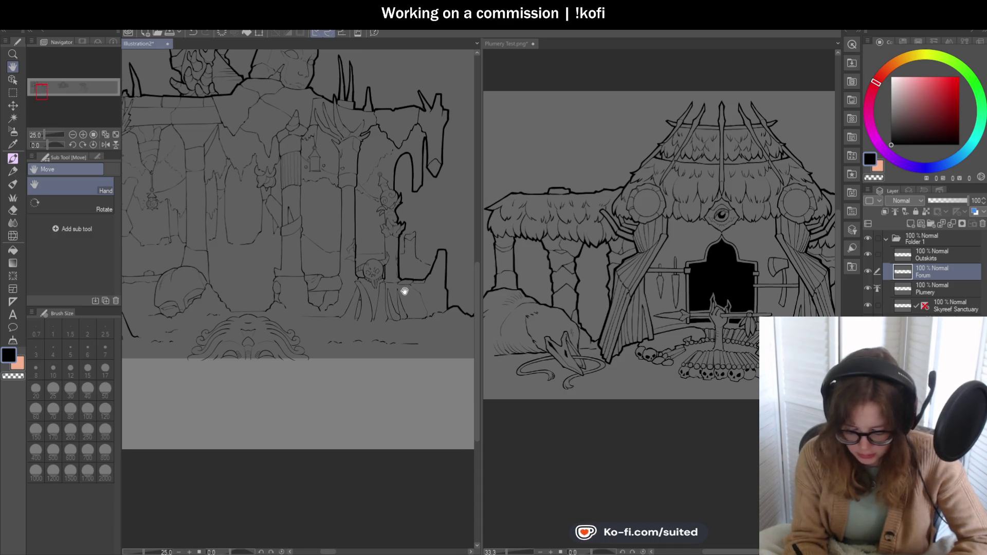
{"action": "scroll", "coordinate": [386, 261], "scroll_direction": "up", "scroll_amount": 3}
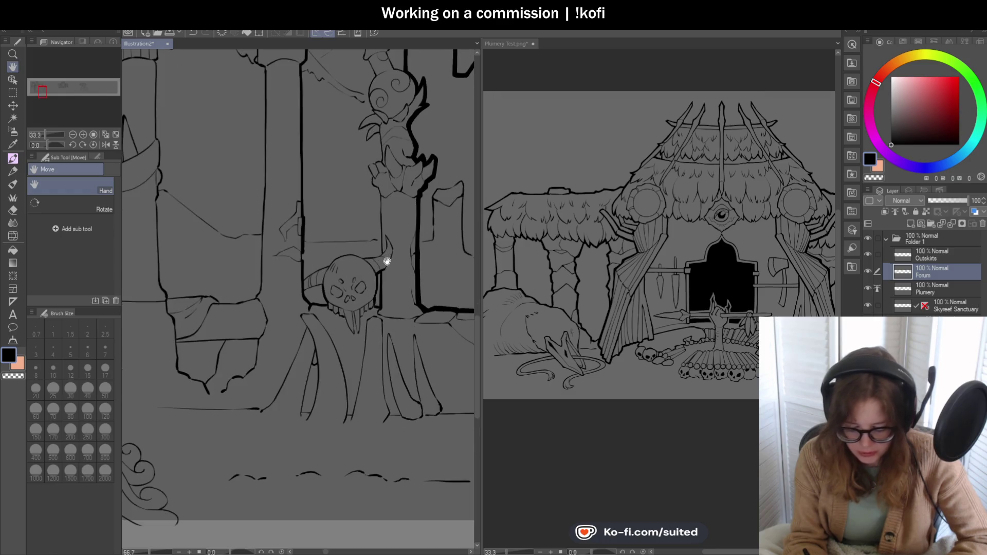
{"action": "key", "text": "p"}
{"action": "scroll", "coordinate": [314, 252], "scroll_direction": "up", "scroll_amount": 6}
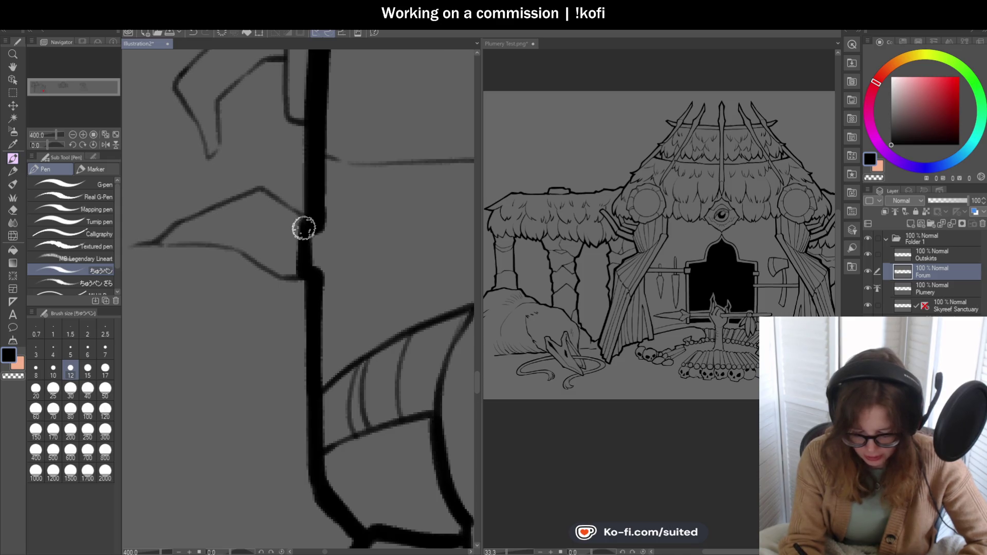
{"action": "scroll", "coordinate": [304, 223], "scroll_direction": "down", "scroll_amount": 6}
{"action": "scroll", "coordinate": [373, 231], "scroll_direction": "down", "scroll_amount": 1}
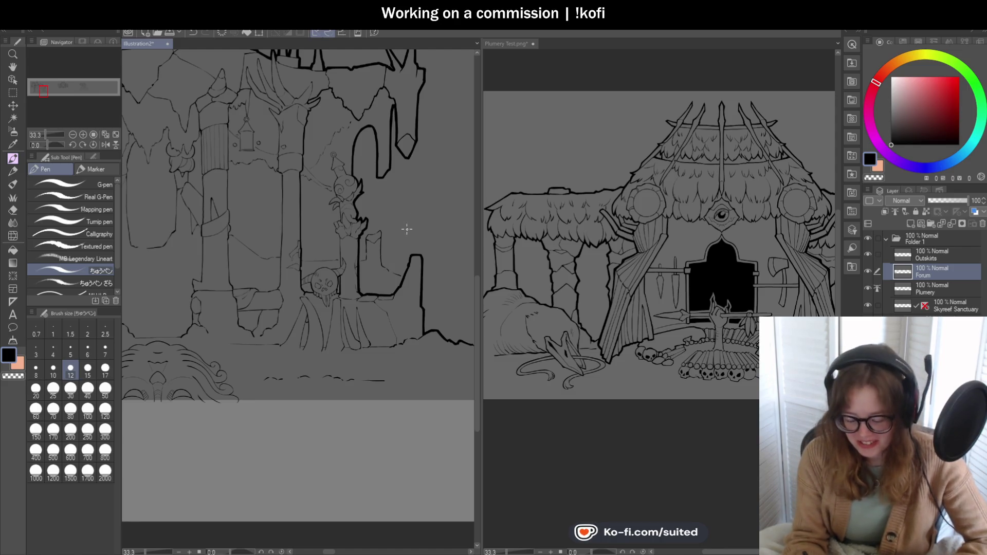
{"action": "scroll", "coordinate": [375, 278], "scroll_direction": "up", "scroll_amount": 2}
{"action": "scroll", "coordinate": [299, 262], "scroll_direction": "up", "scroll_amount": 5}
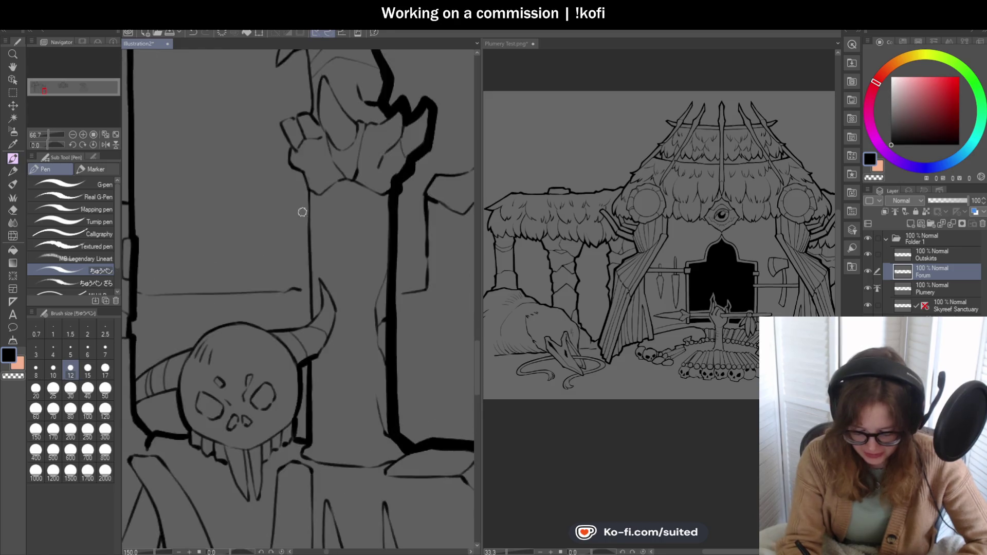
Step: Thicken the pillar's edge line down to the horn and ink the horn's lower edge
{"action": "mouse_move", "coordinate": [269, 115]}
{"action": "left_mouse_down"}
{"action": "mouse_move", "coordinate": [278, 165]}
{"action": "mouse_move", "coordinate": [310, 187]}
{"action": "mouse_move", "coordinate": [321, 222]}
{"action": "mouse_move", "coordinate": [324, 388]}
{"action": "left_mouse_up"}
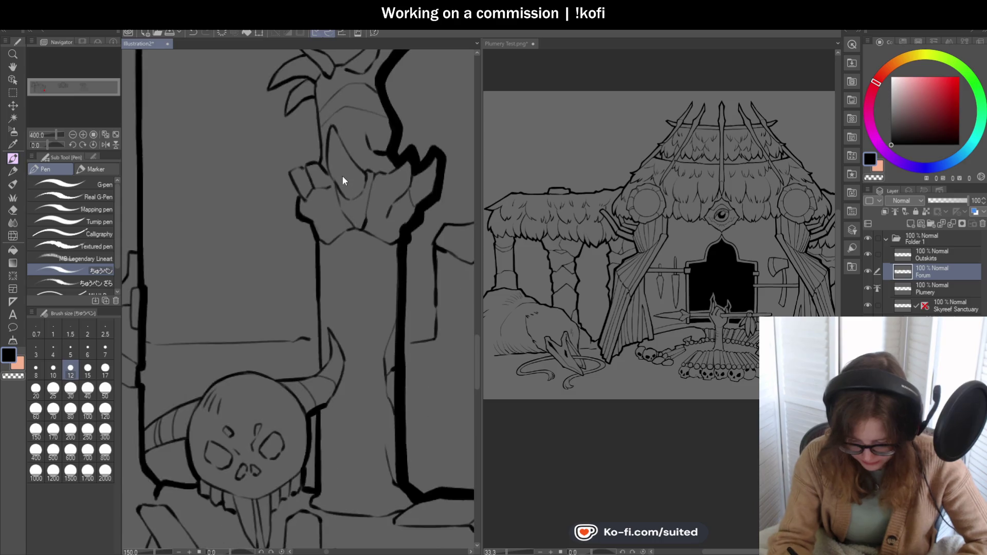
{"action": "scroll", "coordinate": [341, 176], "scroll_direction": "down", "scroll_amount": 2}
{"action": "scroll", "coordinate": [311, 372], "scroll_direction": "up", "scroll_amount": 2}
{"action": "left_click_drag", "start_coordinate": [314, 179], "coordinate": [321, 334]}
{"action": "scroll", "coordinate": [322, 335], "scroll_direction": "down", "scroll_amount": 2}
{"action": "scroll", "coordinate": [373, 277], "scroll_direction": "up", "scroll_amount": 2}
{"action": "mouse_move", "coordinate": [372, 276]}
{"action": "left_mouse_down"}
{"action": "mouse_move", "coordinate": [247, 299]}
{"action": "mouse_move", "coordinate": [294, 258]}
{"action": "mouse_move", "coordinate": [410, 223]}
{"action": "left_mouse_up"}
{"action": "scroll", "coordinate": [452, 226], "scroll_direction": "down", "scroll_amount": 4}
{"action": "scroll", "coordinate": [286, 269], "scroll_direction": "up", "scroll_amount": 4}
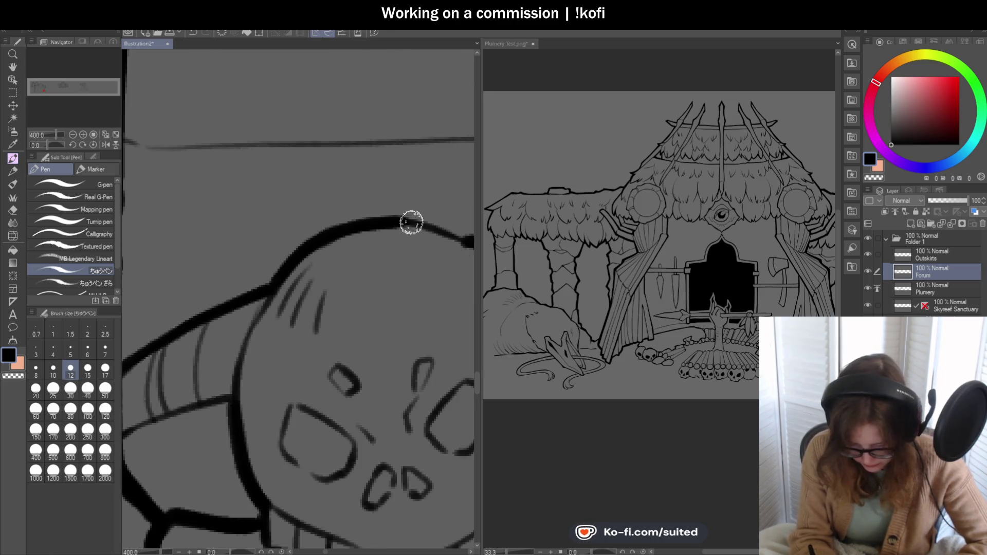
{"action": "scroll", "coordinate": [409, 223], "scroll_direction": "down", "scroll_amount": 4}
{"action": "scroll", "coordinate": [286, 248], "scroll_direction": "up", "scroll_amount": 4}
Step: Ink along the top of the skull and thicken its upper-left outline
{"action": "mouse_move", "coordinate": [286, 247]}
{"action": "left_mouse_down"}
{"action": "mouse_move", "coordinate": [315, 262]}
{"action": "mouse_move", "coordinate": [370, 229]}
{"action": "mouse_move", "coordinate": [363, 154]}
{"action": "mouse_move", "coordinate": [412, 240]}
{"action": "mouse_move", "coordinate": [361, 354]}
{"action": "left_mouse_up"}
{"action": "scroll", "coordinate": [306, 262], "scroll_direction": "down", "scroll_amount": 7}
{"action": "scroll", "coordinate": [358, 278], "scroll_direction": "up", "scroll_amount": 7}
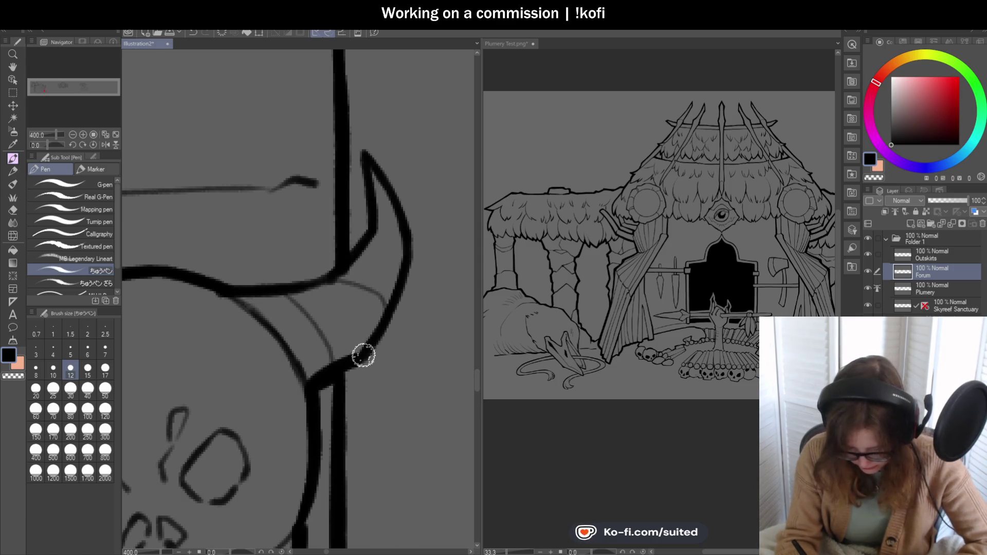
{"action": "scroll", "coordinate": [361, 355], "scroll_direction": "down", "scroll_amount": 7}
{"action": "scroll", "coordinate": [360, 333], "scroll_direction": "up", "scroll_amount": 7}
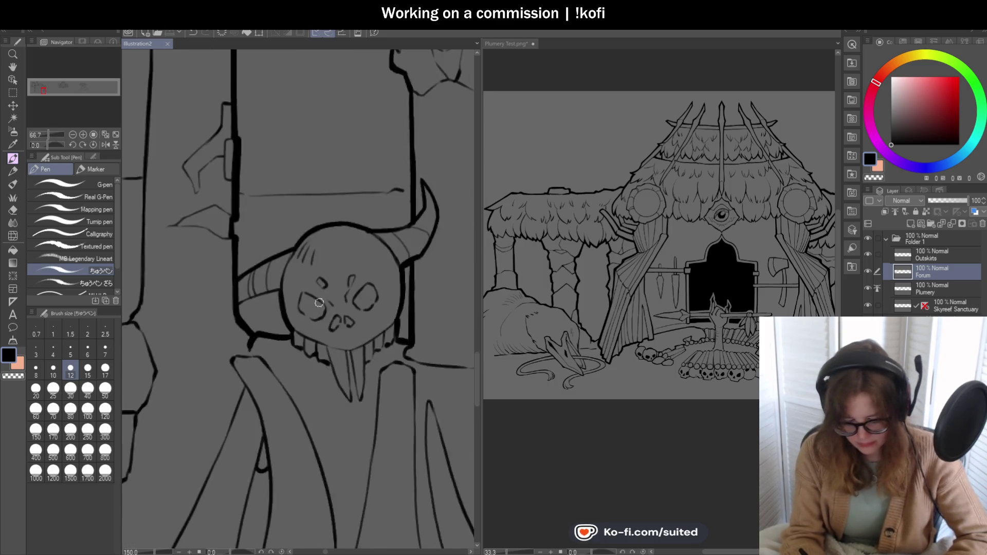
{"action": "left_click_drag", "start_coordinate": [280, 205], "coordinate": [245, 315]}
{"action": "scroll", "coordinate": [295, 234], "scroll_direction": "down", "scroll_amount": 3}
{"action": "scroll", "coordinate": [295, 235], "scroll_direction": "up", "scroll_amount": 3}
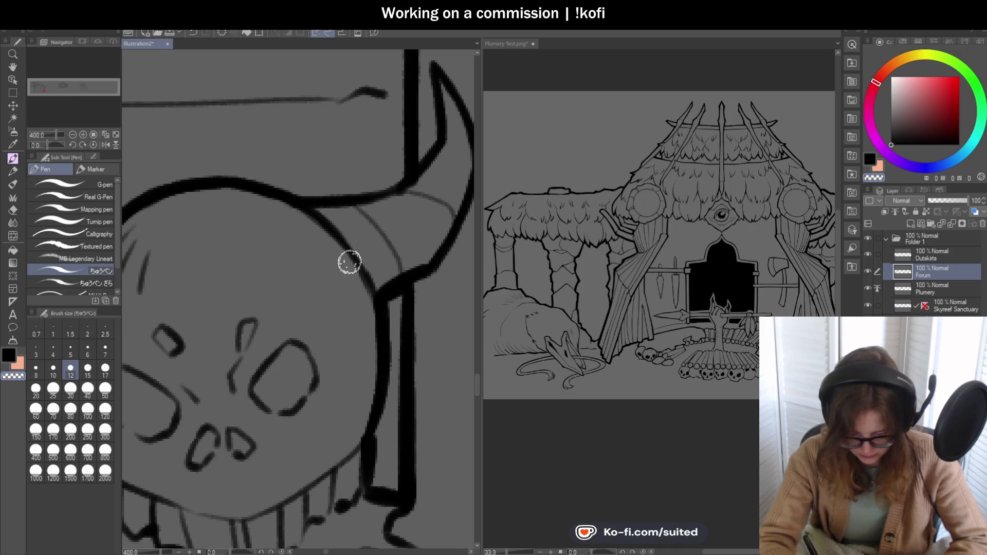
{"action": "scroll", "coordinate": [323, 279], "scroll_direction": "down", "scroll_amount": 7}
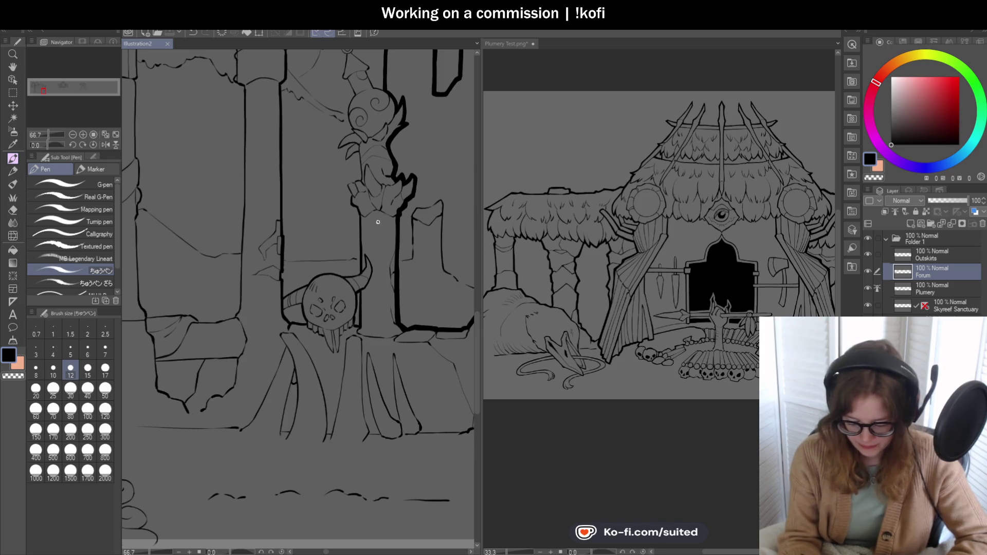
Step: Ink the left edge of the creature's hand and the V-shaped lines above it
{"action": "scroll", "coordinate": [378, 222], "scroll_direction": "up", "scroll_amount": 5}
{"action": "mouse_move", "coordinate": [337, 176]}
{"action": "left_mouse_down"}
{"action": "mouse_move", "coordinate": [363, 231]}
{"action": "mouse_move", "coordinate": [344, 165]}
{"action": "mouse_move", "coordinate": [416, 137]}
{"action": "left_mouse_up"}
{"action": "scroll", "coordinate": [332, 215], "scroll_direction": "down", "scroll_amount": 3}
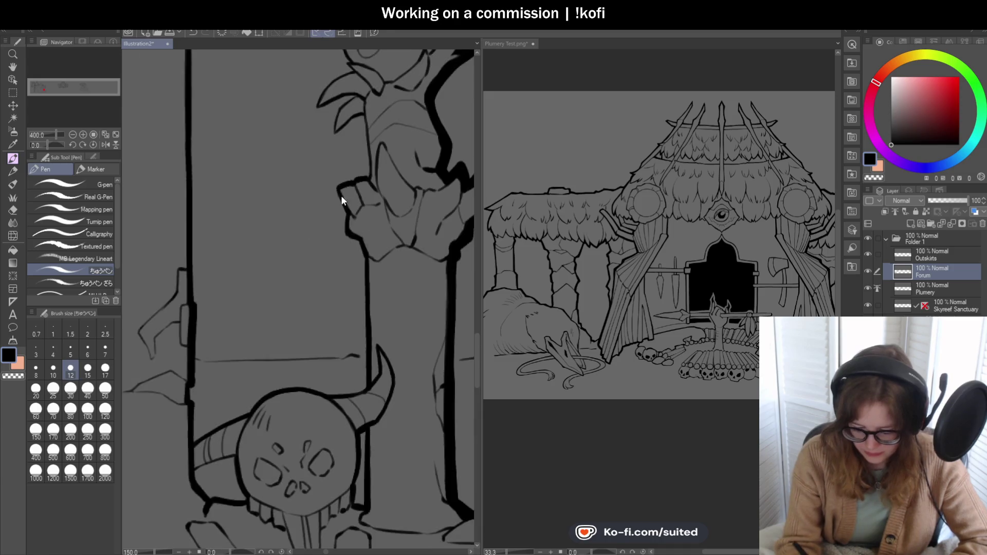
{"action": "scroll", "coordinate": [366, 113], "scroll_direction": "up", "scroll_amount": 1}
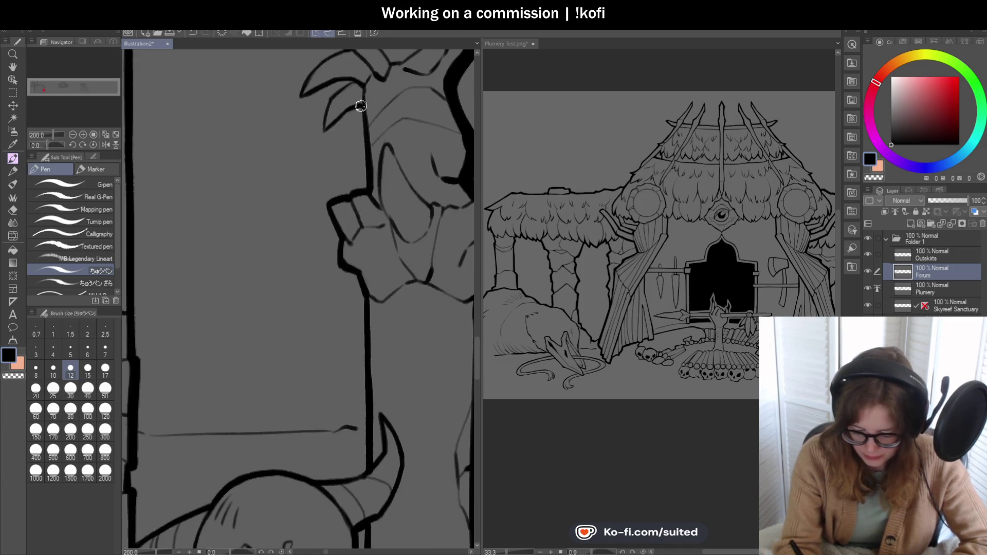
{"action": "scroll", "coordinate": [361, 105], "scroll_direction": "up", "scroll_amount": 2}
{"action": "mouse_move", "coordinate": [359, 104]}
{"action": "left_mouse_down"}
{"action": "mouse_move", "coordinate": [331, 114]}
{"action": "mouse_move", "coordinate": [284, 158]}
{"action": "mouse_move", "coordinate": [299, 82]}
{"action": "mouse_move", "coordinate": [304, 126]}
{"action": "mouse_move", "coordinate": [273, 183]}
{"action": "mouse_move", "coordinate": [326, 150]}
{"action": "mouse_move", "coordinate": [272, 157]}
{"action": "mouse_move", "coordinate": [215, 189]}
{"action": "mouse_move", "coordinate": [242, 122]}
{"action": "mouse_move", "coordinate": [316, 80]}
{"action": "left_mouse_up"}
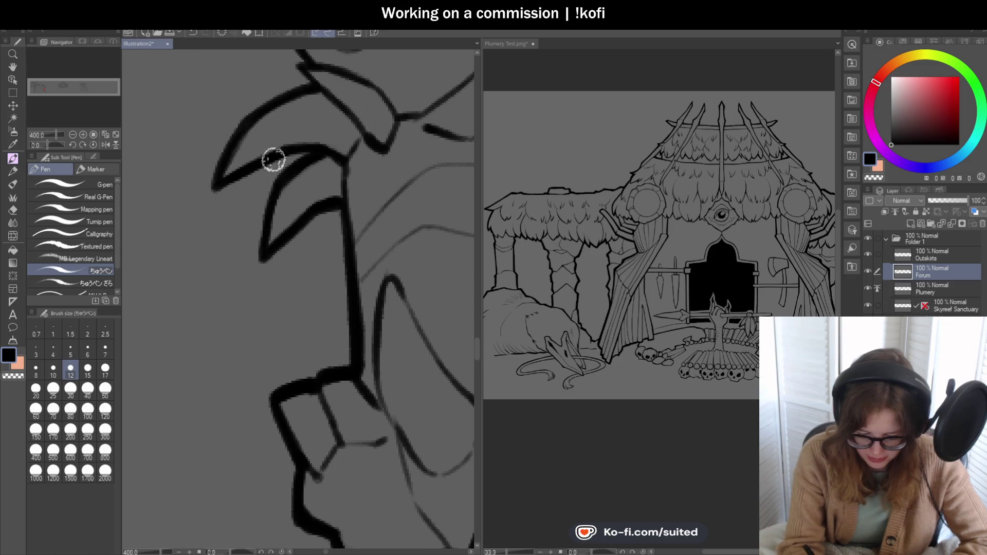
{"action": "scroll", "coordinate": [273, 149], "scroll_direction": "down", "scroll_amount": 1}
{"action": "scroll", "coordinate": [284, 160], "scroll_direction": "up", "scroll_amount": 1}
Step: Ink the creature's outline, the large curve, and thicker left and right diagonal lines
{"action": "left_click_drag", "start_coordinate": [284, 159], "coordinate": [257, 101]}
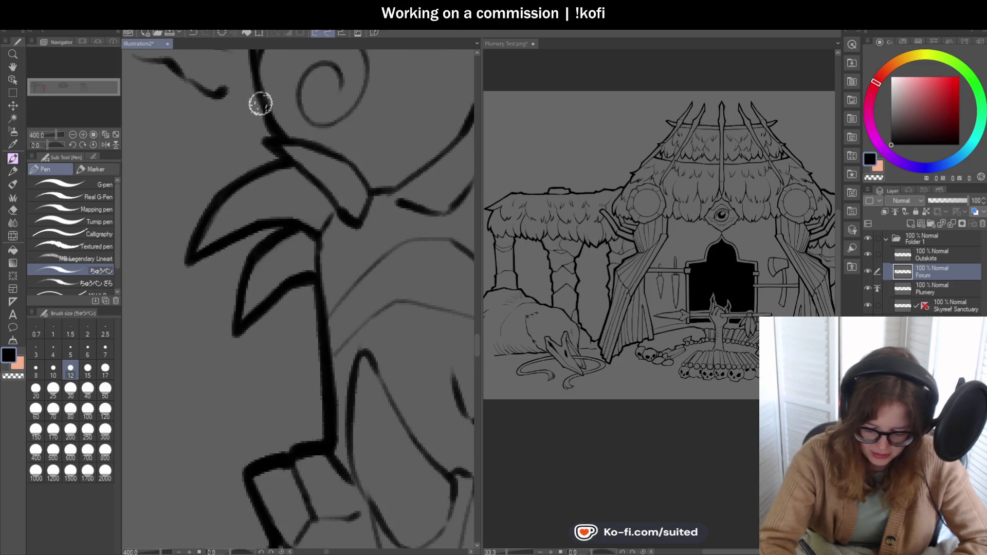
{"action": "scroll", "coordinate": [314, 235], "scroll_direction": "down", "scroll_amount": 1}
{"action": "scroll", "coordinate": [308, 126], "scroll_direction": "up", "scroll_amount": 1}
{"action": "mouse_move", "coordinate": [319, 119]}
{"action": "left_mouse_down"}
{"action": "mouse_move", "coordinate": [280, 236]}
{"action": "mouse_move", "coordinate": [310, 316]}
{"action": "left_mouse_up"}
{"action": "scroll", "coordinate": [310, 315], "scroll_direction": "down", "scroll_amount": 1}
{"action": "scroll", "coordinate": [298, 192], "scroll_direction": "up", "scroll_amount": 1}
{"action": "mouse_move", "coordinate": [285, 149]}
{"action": "left_mouse_down"}
{"action": "mouse_move", "coordinate": [334, 238]}
{"action": "mouse_move", "coordinate": [253, 123]}
{"action": "mouse_move", "coordinate": [291, 145]}
{"action": "mouse_move", "coordinate": [259, 253]}
{"action": "left_mouse_up"}
{"action": "scroll", "coordinate": [305, 251], "scroll_direction": "down", "scroll_amount": 1}
{"action": "scroll", "coordinate": [291, 139], "scroll_direction": "up", "scroll_amount": 1}
{"action": "scroll", "coordinate": [291, 106], "scroll_direction": "down", "scroll_amount": 1}
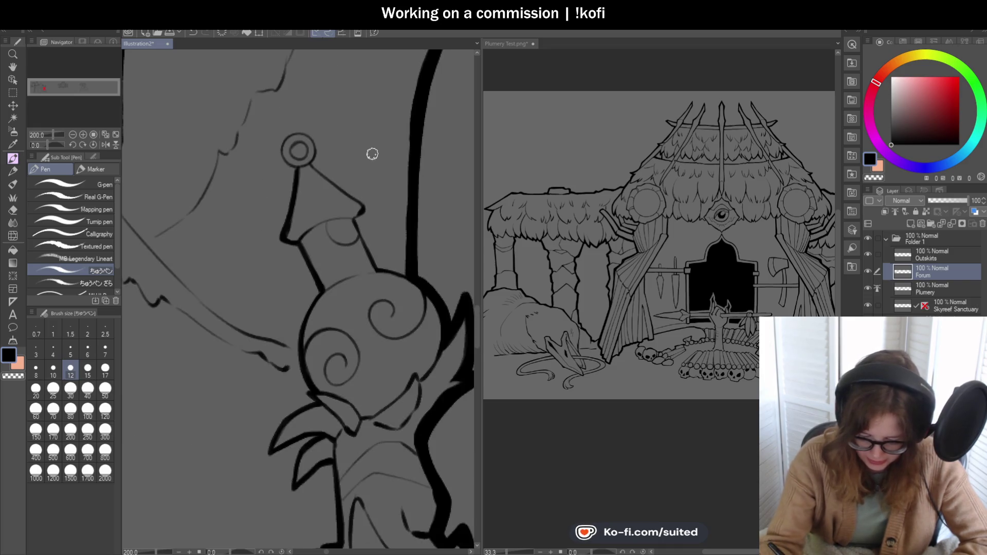
{"action": "scroll", "coordinate": [363, 205], "scroll_direction": "up", "scroll_amount": 1}
{"action": "left_click_drag", "start_coordinate": [345, 196], "coordinate": [390, 292]}
{"action": "scroll", "coordinate": [388, 242], "scroll_direction": "down", "scroll_amount": 1}
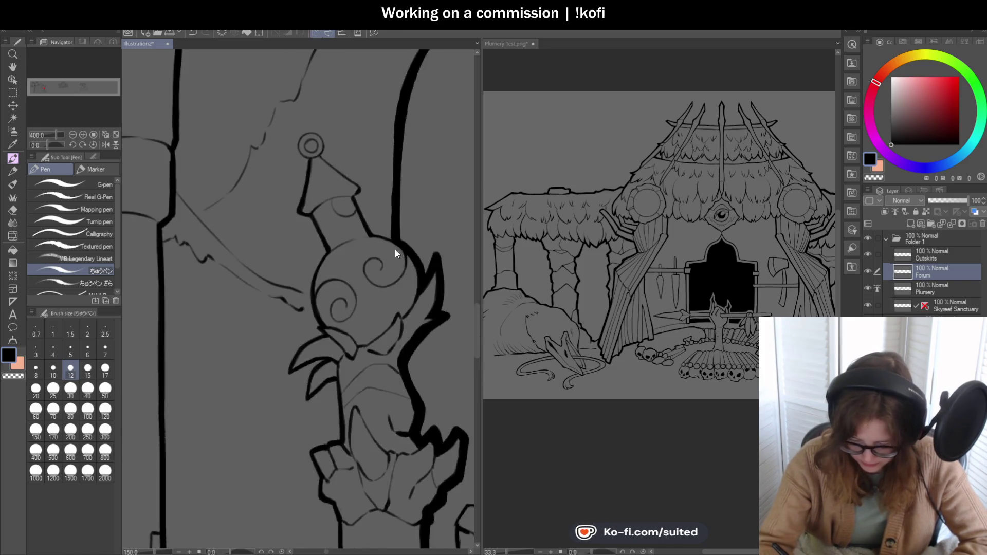
{"action": "scroll", "coordinate": [348, 216], "scroll_direction": "up", "scroll_amount": 1}
Step: Ink the top of the round head, the ring on the hat tip, and the hat cone lines
{"action": "left_click_drag", "start_coordinate": [297, 207], "coordinate": [372, 232]}
{"action": "scroll", "coordinate": [372, 232], "scroll_direction": "down", "scroll_amount": 5}
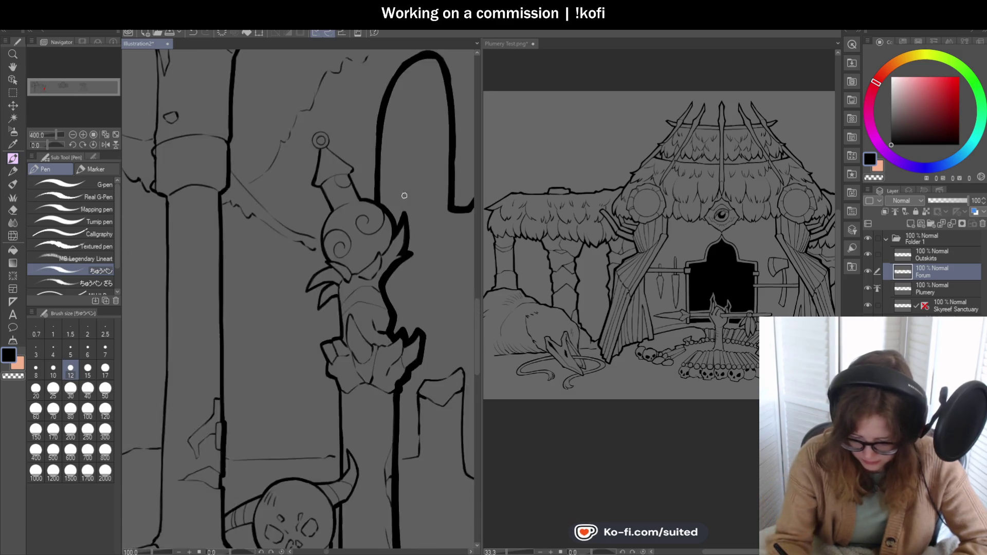
{"action": "scroll", "coordinate": [398, 178], "scroll_direction": "up", "scroll_amount": 5}
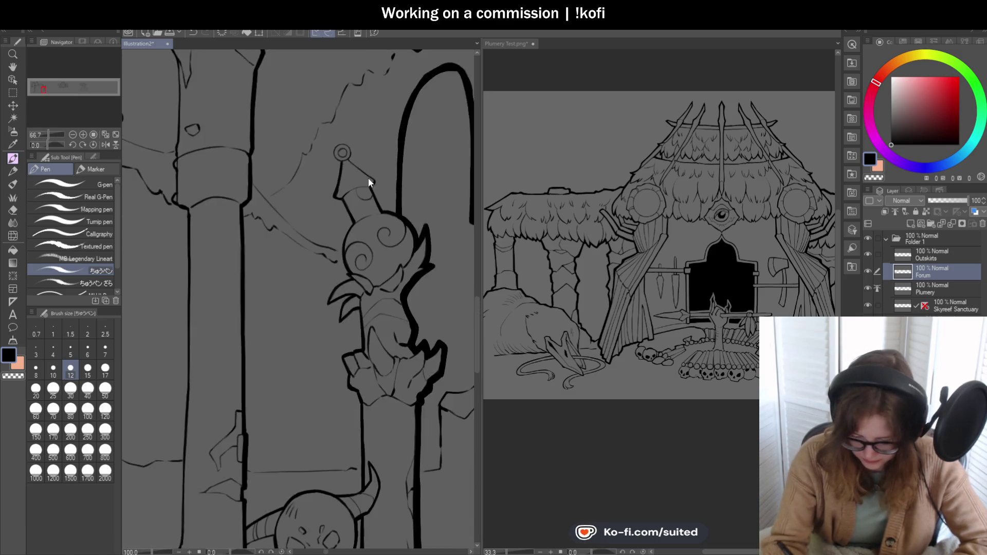
{"action": "mouse_move", "coordinate": [297, 154]}
{"action": "left_mouse_down"}
{"action": "mouse_move", "coordinate": [308, 100]}
{"action": "mouse_move", "coordinate": [346, 99]}
{"action": "mouse_move", "coordinate": [359, 116]}
{"action": "mouse_move", "coordinate": [350, 157]}
{"action": "left_mouse_up"}
{"action": "scroll", "coordinate": [350, 158], "scroll_direction": "down", "scroll_amount": 3}
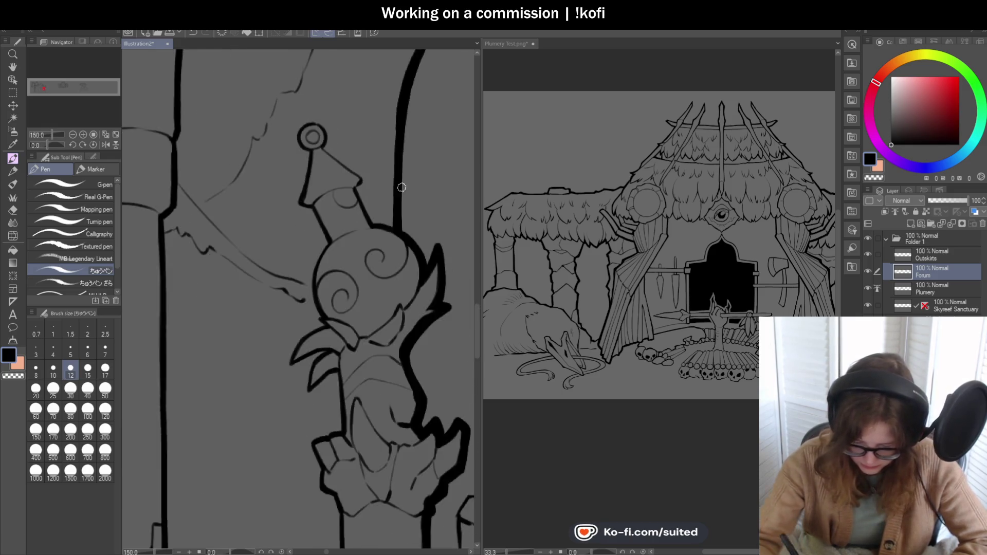
{"action": "scroll", "coordinate": [267, 118], "scroll_direction": "up", "scroll_amount": 3}
{"action": "mouse_move", "coordinate": [266, 119]}
{"action": "left_mouse_down"}
{"action": "mouse_move", "coordinate": [359, 187]}
{"action": "mouse_move", "coordinate": [342, 218]}
{"action": "left_mouse_up"}
{"action": "scroll", "coordinate": [358, 163], "scroll_direction": "down", "scroll_amount": 2}
{"action": "scroll", "coordinate": [358, 163], "scroll_direction": "down", "scroll_amount": 3}
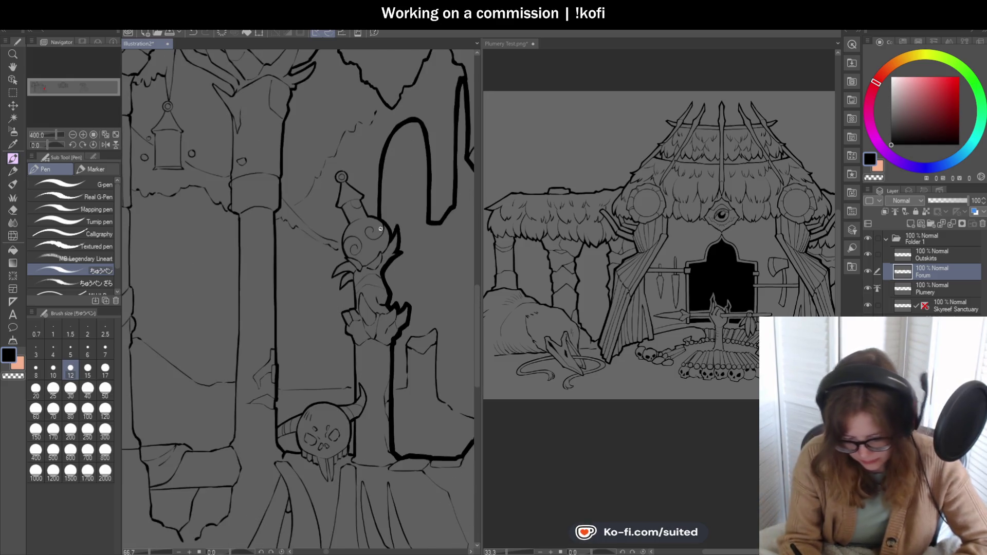
{"action": "scroll", "coordinate": [354, 164], "scroll_direction": "up", "scroll_amount": 3}
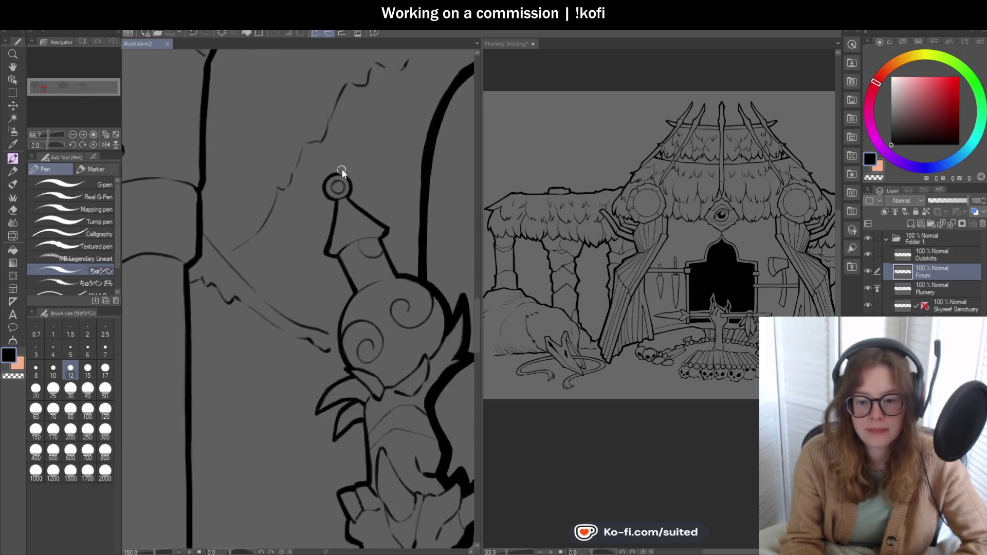
{"action": "scroll", "coordinate": [334, 201], "scroll_direction": "up", "scroll_amount": 4}
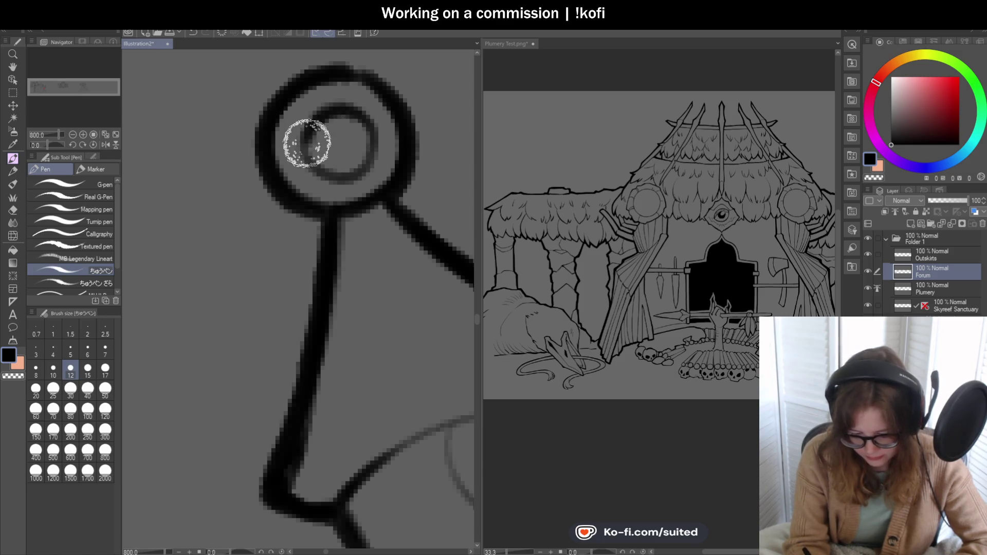
{"action": "scroll", "coordinate": [354, 205], "scroll_direction": "down", "scroll_amount": 4}
{"action": "scroll", "coordinate": [354, 206], "scroll_direction": "up", "scroll_amount": 2}
{"action": "mouse_move", "coordinate": [264, 219]}
{"action": "left_mouse_down"}
{"action": "mouse_move", "coordinate": [329, 172]}
{"action": "mouse_move", "coordinate": [385, 169]}
{"action": "mouse_move", "coordinate": [290, 194]}
{"action": "left_mouse_up"}
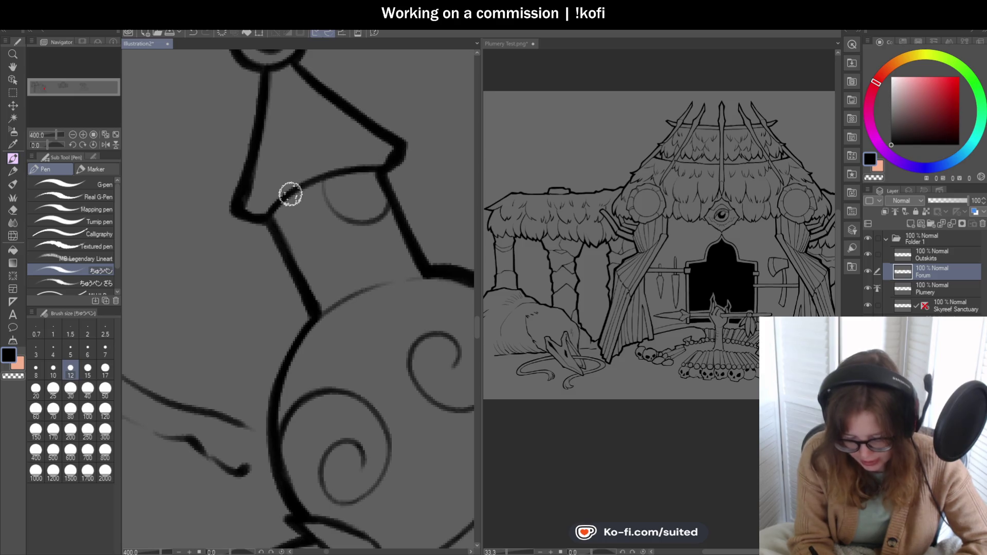
Step: Ink the pointed spike beside the figure's head
{"action": "scroll", "coordinate": [385, 202], "scroll_direction": "down", "scroll_amount": 3}
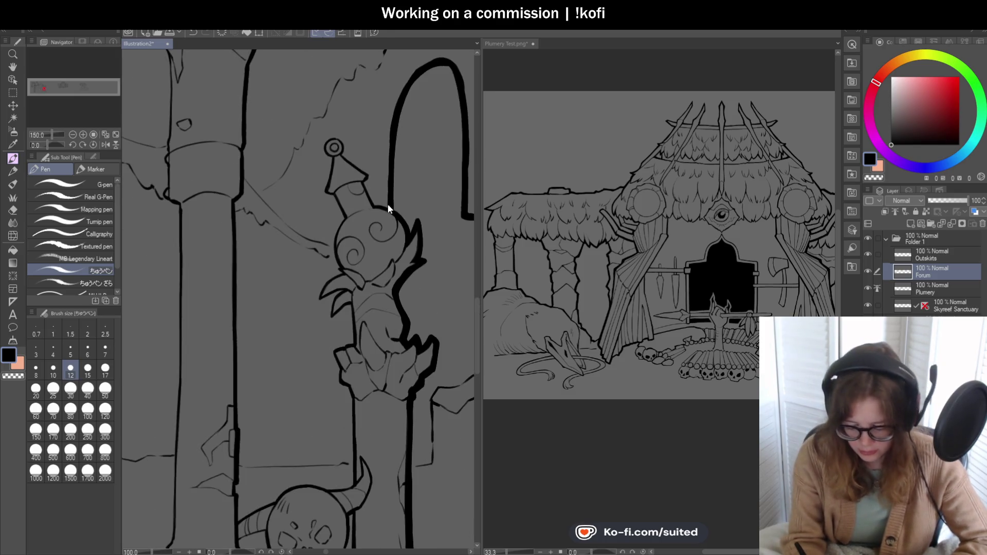
{"action": "mouse_move", "coordinate": [396, 220]}
{"action": "left_mouse_down"}
{"action": "mouse_move", "coordinate": [331, 204]}
{"action": "mouse_move", "coordinate": [378, 269]}
{"action": "left_mouse_up"}
{"action": "scroll", "coordinate": [375, 270], "scroll_direction": "up", "scroll_amount": 1}
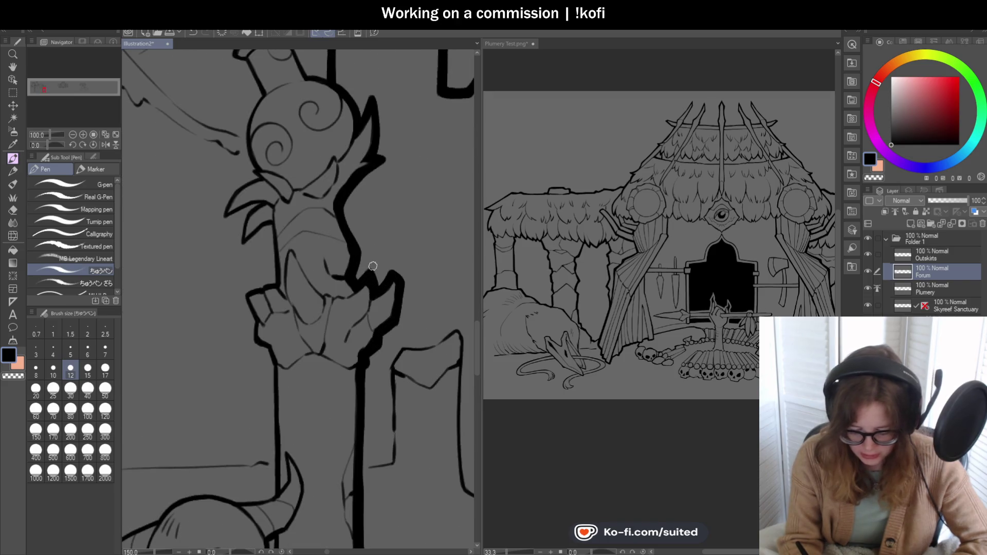
{"action": "scroll", "coordinate": [356, 141], "scroll_direction": "up", "scroll_amount": 3}
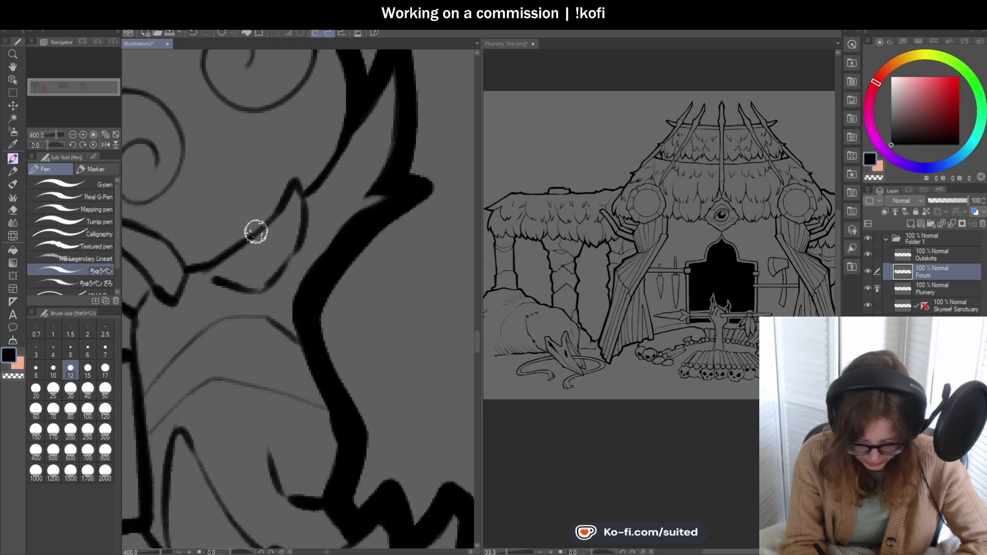
{"action": "mouse_move", "coordinate": [252, 232]}
{"action": "left_mouse_down"}
{"action": "mouse_move", "coordinate": [301, 160]}
{"action": "mouse_move", "coordinate": [284, 262]}
{"action": "mouse_move", "coordinate": [250, 296]}
{"action": "left_mouse_up"}
{"action": "scroll", "coordinate": [403, 169], "scroll_direction": "down", "scroll_amount": 3}
{"action": "scroll", "coordinate": [341, 199], "scroll_direction": "up", "scroll_amount": 3}
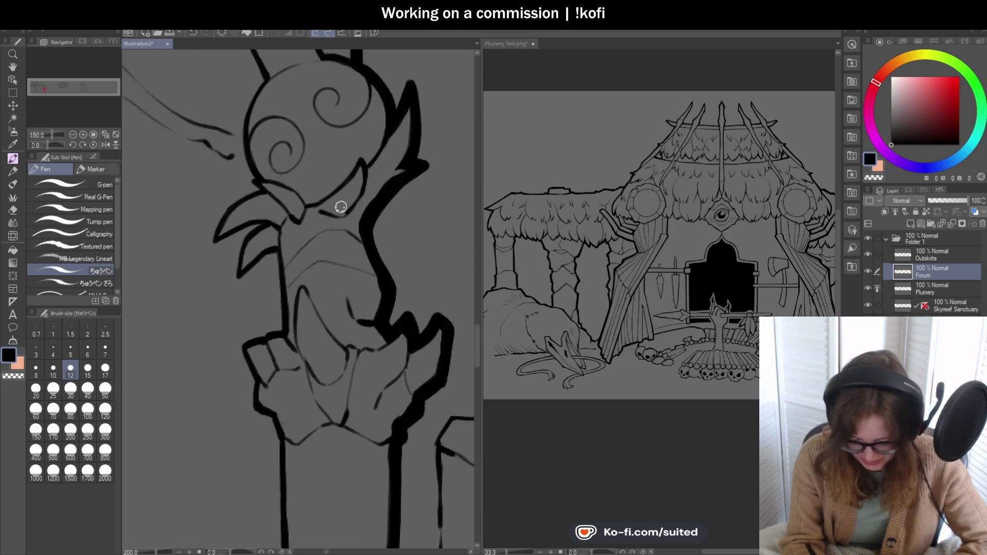
Step: Redo the misplaced stroke near the beak and thicken the upper and lower beak outlines
{"action": "key", "text": "ctrl+z"}
{"action": "mouse_move", "coordinate": [288, 202]}
{"action": "left_mouse_down"}
{"action": "mouse_move", "coordinate": [312, 227]}
{"action": "mouse_move", "coordinate": [359, 205]}
{"action": "mouse_move", "coordinate": [388, 157]}
{"action": "left_mouse_up"}
{"action": "scroll", "coordinate": [371, 170], "scroll_direction": "down", "scroll_amount": 3}
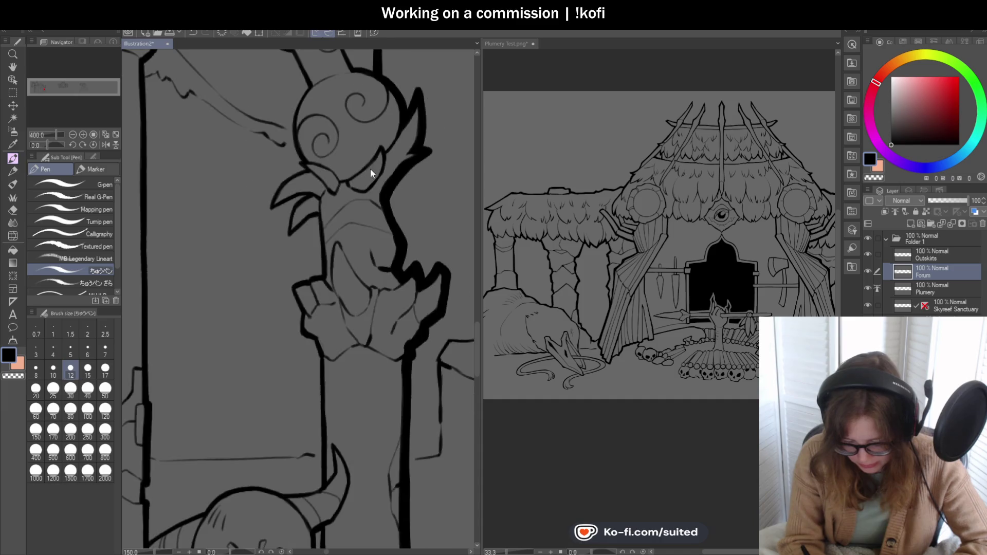
{"action": "scroll", "coordinate": [326, 183], "scroll_direction": "up", "scroll_amount": 3}
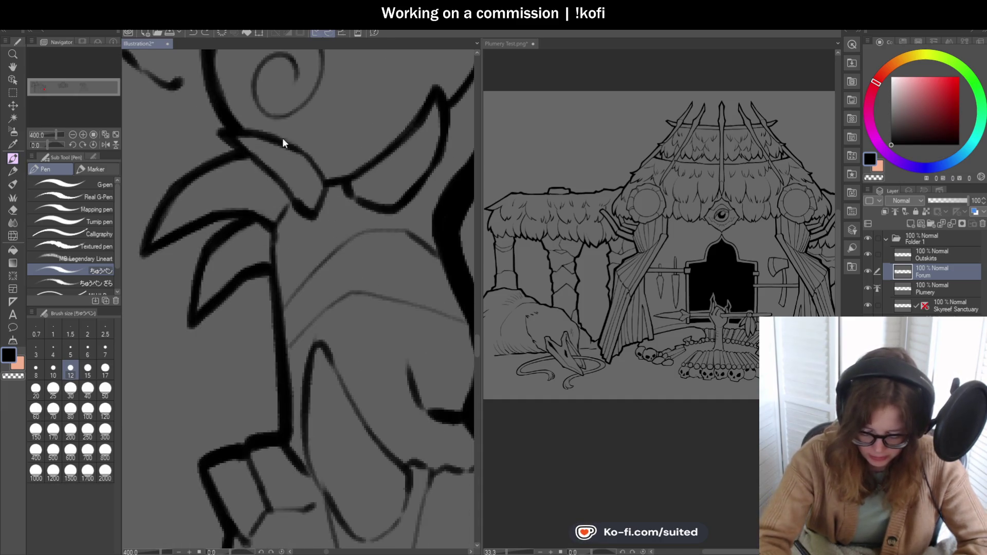
{"action": "left_click_drag", "start_coordinate": [291, 148], "coordinate": [325, 180]}
{"action": "left_click_drag", "start_coordinate": [249, 154], "coordinate": [295, 206]}
{"action": "scroll", "coordinate": [308, 221], "scroll_direction": "down", "scroll_amount": 6}
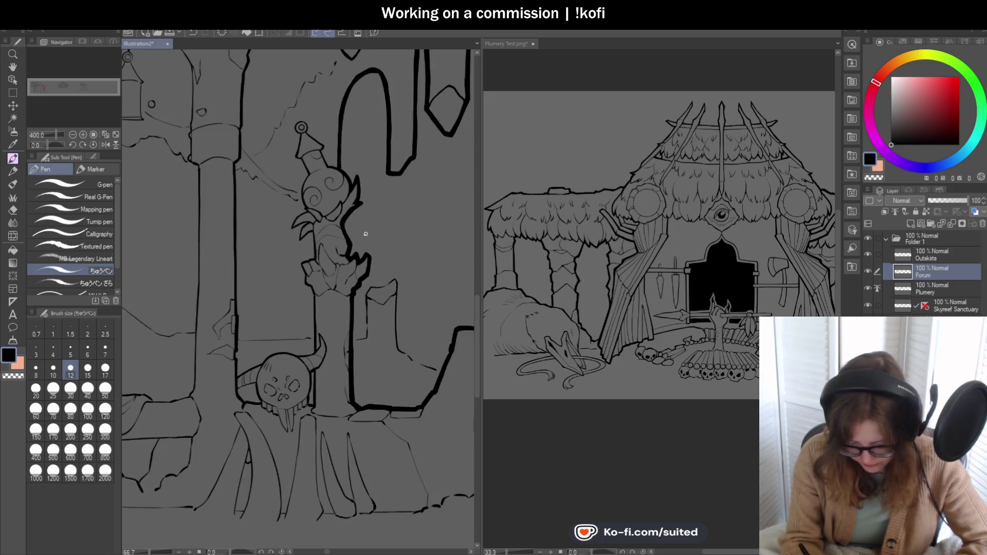
Step: Ink the line across the figure's body, the curve into the pillar outline, and the pillar-top stroke
{"action": "scroll", "coordinate": [381, 319], "scroll_direction": "up", "scroll_amount": 6}
{"action": "left_click_drag", "start_coordinate": [247, 213], "coordinate": [323, 188]}
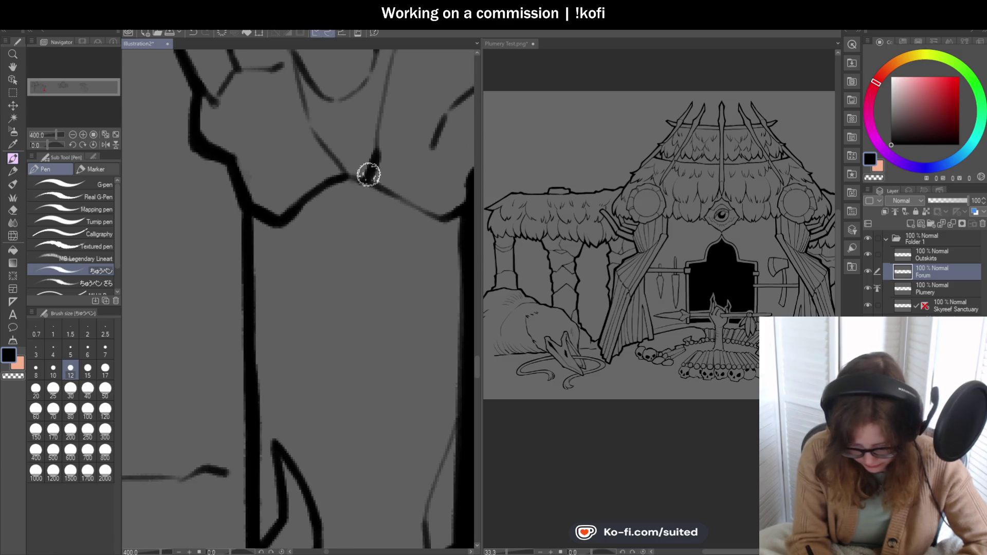
{"action": "scroll", "coordinate": [359, 176], "scroll_direction": "down", "scroll_amount": 3}
{"action": "scroll", "coordinate": [385, 198], "scroll_direction": "up", "scroll_amount": 3}
{"action": "left_click_drag", "start_coordinate": [311, 178], "coordinate": [390, 215]}
{"action": "scroll", "coordinate": [399, 199], "scroll_direction": "down", "scroll_amount": 4}
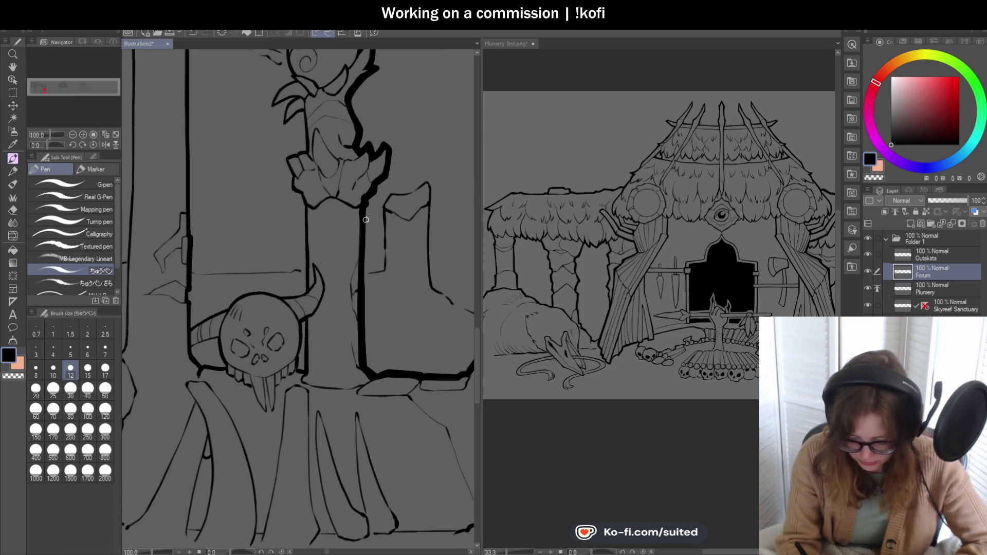
{"action": "scroll", "coordinate": [380, 247], "scroll_direction": "down", "scroll_amount": 1}
{"action": "scroll", "coordinate": [389, 203], "scroll_direction": "up", "scroll_amount": 5}
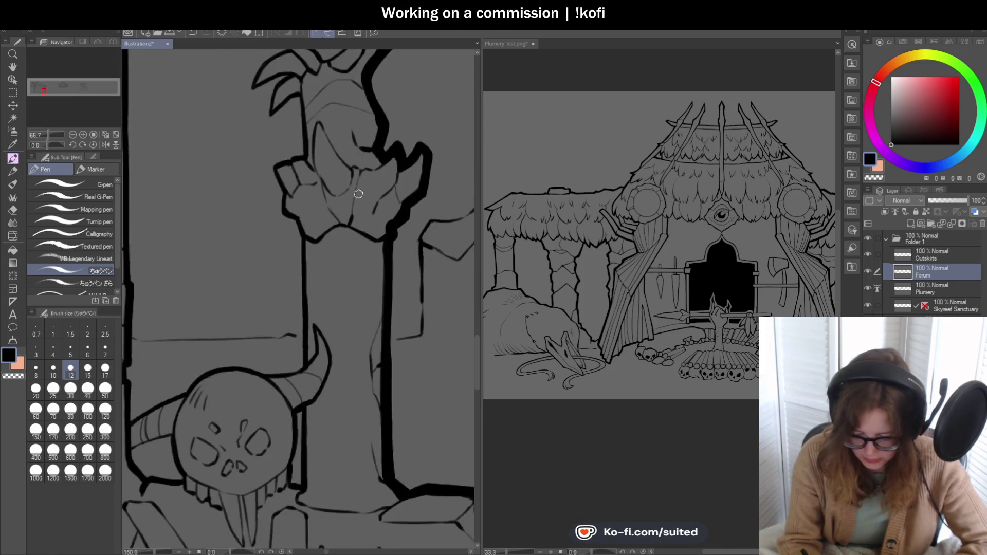
{"action": "mouse_move", "coordinate": [414, 115]}
{"action": "left_mouse_down"}
{"action": "mouse_move", "coordinate": [373, 139]}
{"action": "mouse_move", "coordinate": [338, 128]}
{"action": "left_mouse_up"}
{"action": "scroll", "coordinate": [288, 189], "scroll_direction": "down", "scroll_amount": 2}
{"action": "scroll", "coordinate": [259, 148], "scroll_direction": "up", "scroll_amount": 2}
Step: Ink the broken stump's left, right, lower and inner contours with thick lines
{"action": "mouse_move", "coordinate": [267, 227]}
{"action": "left_mouse_down"}
{"action": "mouse_move", "coordinate": [249, 190]}
{"action": "mouse_move", "coordinate": [247, 103]}
{"action": "mouse_move", "coordinate": [275, 90]}
{"action": "mouse_move", "coordinate": [355, 205]}
{"action": "left_mouse_up"}
{"action": "mouse_move", "coordinate": [248, 205]}
{"action": "left_mouse_down"}
{"action": "mouse_move", "coordinate": [302, 322]}
{"action": "mouse_move", "coordinate": [324, 345]}
{"action": "left_mouse_up"}
{"action": "scroll", "coordinate": [323, 215], "scroll_direction": "down", "scroll_amount": 2}
{"action": "scroll", "coordinate": [248, 236], "scroll_direction": "up", "scroll_amount": 2}
{"action": "mouse_move", "coordinate": [214, 261]}
{"action": "left_mouse_down"}
{"action": "mouse_move", "coordinate": [242, 231]}
{"action": "mouse_move", "coordinate": [293, 218]}
{"action": "left_mouse_up"}
{"action": "scroll", "coordinate": [293, 211], "scroll_direction": "down", "scroll_amount": 4}
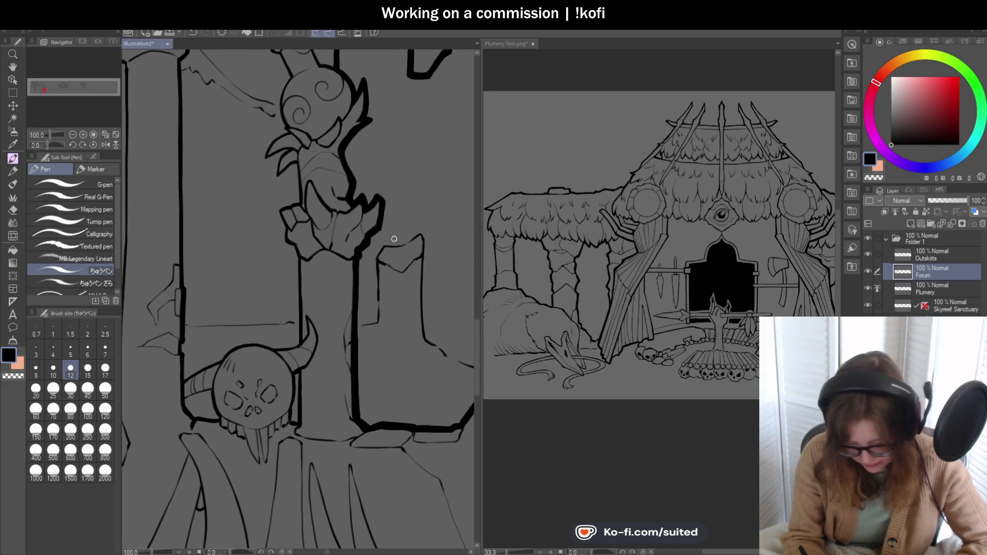
{"action": "scroll", "coordinate": [369, 246], "scroll_direction": "up", "scroll_amount": 4}
Step: Ink a thin line down the stump and darken the contours around the figure's lower body and base
{"action": "left_click_drag", "start_coordinate": [357, 168], "coordinate": [289, 285]}
{"action": "mouse_move", "coordinate": [333, 233]}
{"action": "left_mouse_down"}
{"action": "mouse_move", "coordinate": [353, 238]}
{"action": "mouse_move", "coordinate": [368, 226]}
{"action": "left_mouse_up"}
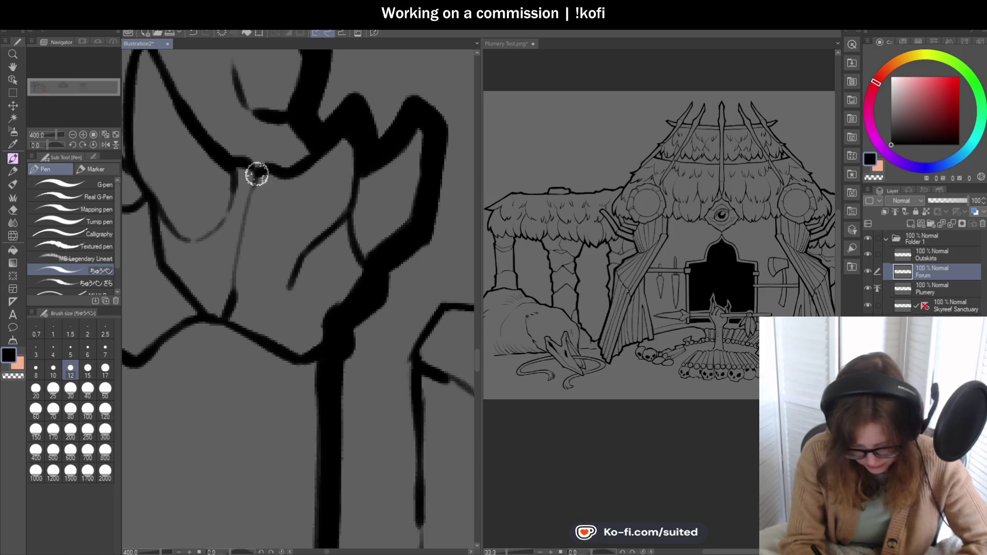
{"action": "left_click_drag", "start_coordinate": [257, 171], "coordinate": [229, 278]}
{"action": "mouse_move", "coordinate": [171, 223]}
{"action": "left_mouse_down"}
{"action": "mouse_move", "coordinate": [172, 234]}
{"action": "mouse_move", "coordinate": [203, 232]}
{"action": "mouse_move", "coordinate": [233, 192]}
{"action": "left_mouse_up"}
{"action": "scroll", "coordinate": [361, 240], "scroll_direction": "down", "scroll_amount": 5}
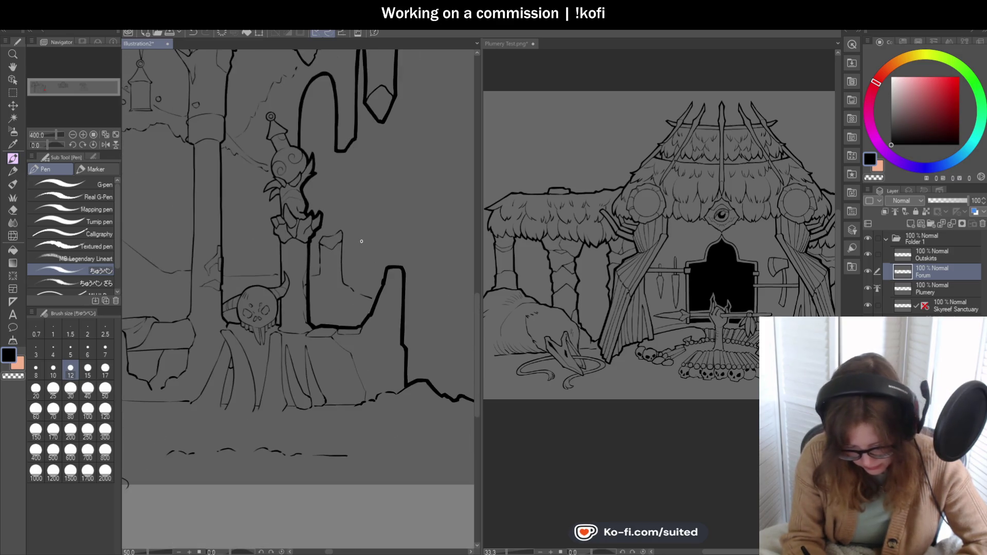
{"action": "scroll", "coordinate": [294, 183], "scroll_direction": "up", "scroll_amount": 2}
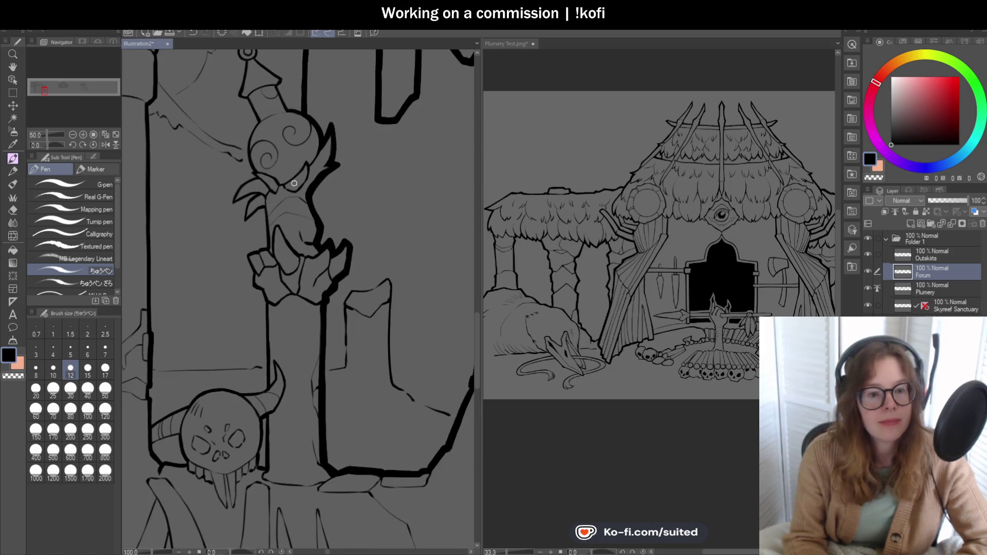
Step: Ink the figure's chest line and the short line on its side
{"action": "scroll", "coordinate": [286, 212], "scroll_direction": "up", "scroll_amount": 4}
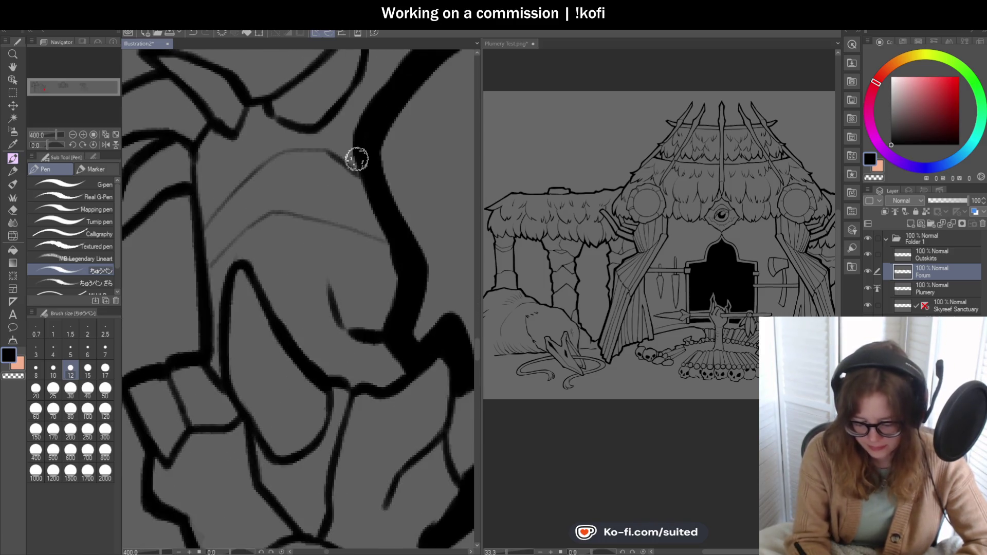
{"action": "left_click_drag", "start_coordinate": [277, 155], "coordinate": [204, 229]}
{"action": "mouse_move", "coordinate": [388, 242]}
{"action": "left_mouse_down"}
{"action": "mouse_move", "coordinate": [271, 211]}
{"action": "mouse_move", "coordinate": [190, 283]}
{"action": "left_mouse_up"}
{"action": "scroll", "coordinate": [276, 216], "scroll_direction": "down", "scroll_amount": 5}
{"action": "scroll", "coordinate": [327, 209], "scroll_direction": "up", "scroll_amount": 3}
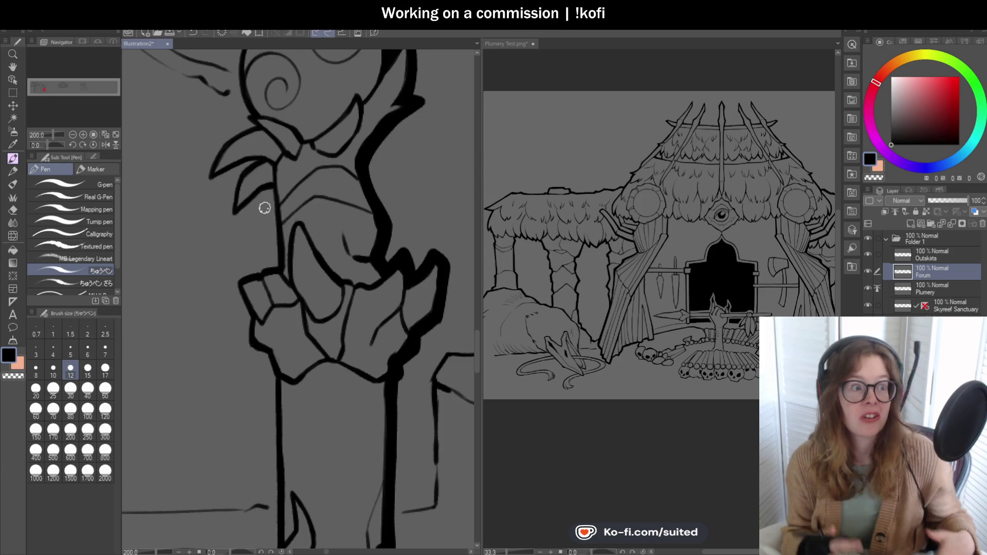
Step: Ink the outline of the round swirled head at 400%, then zoom out to check it
{"action": "scroll", "coordinate": [379, 216], "scroll_direction": "up", "scroll_amount": 5}
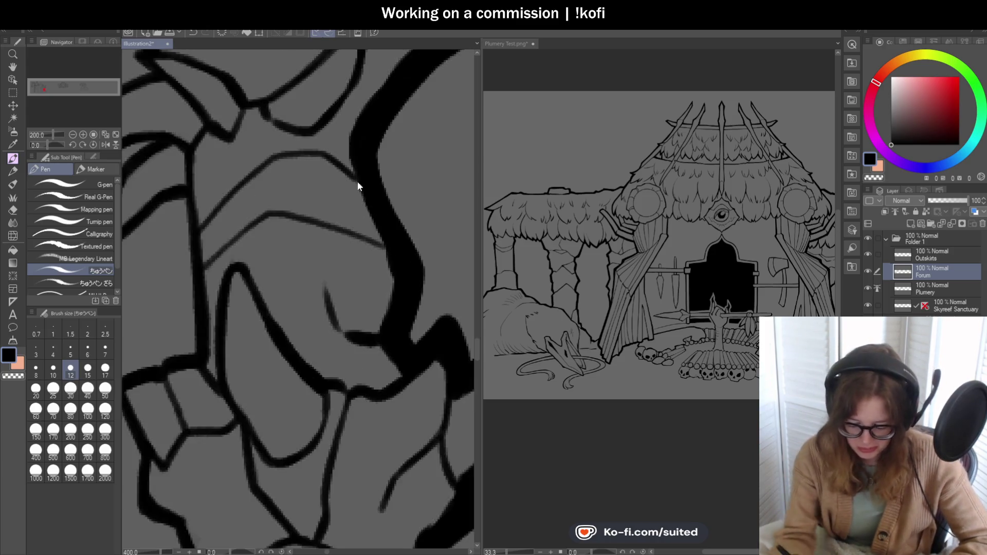
{"action": "scroll", "coordinate": [343, 220], "scroll_direction": "down", "scroll_amount": 5}
{"action": "scroll", "coordinate": [343, 221], "scroll_direction": "down", "scroll_amount": 3}
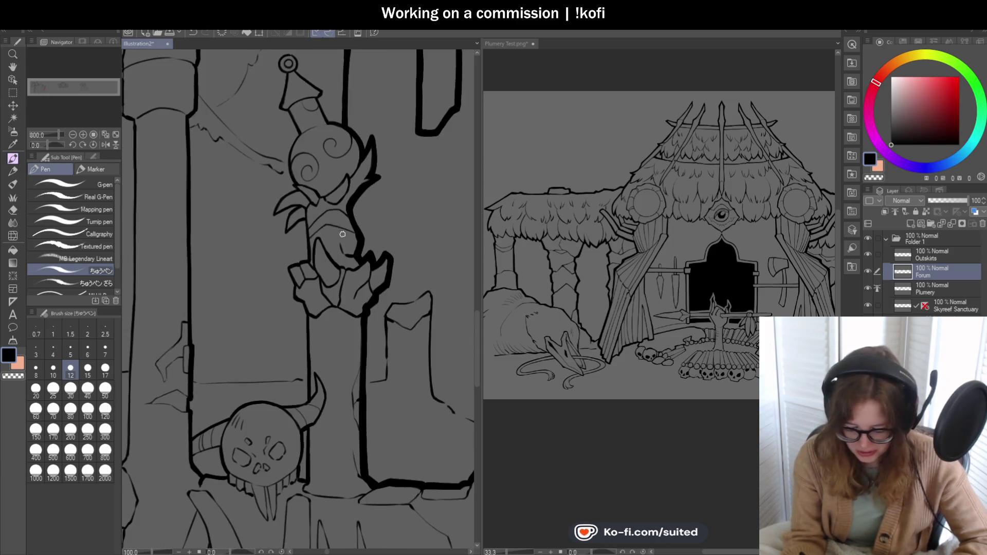
{"action": "scroll", "coordinate": [334, 156], "scroll_direction": "down", "scroll_amount": 1}
{"action": "scroll", "coordinate": [334, 155], "scroll_direction": "up", "scroll_amount": 4}
{"action": "scroll", "coordinate": [334, 156], "scroll_direction": "up", "scroll_amount": 4}
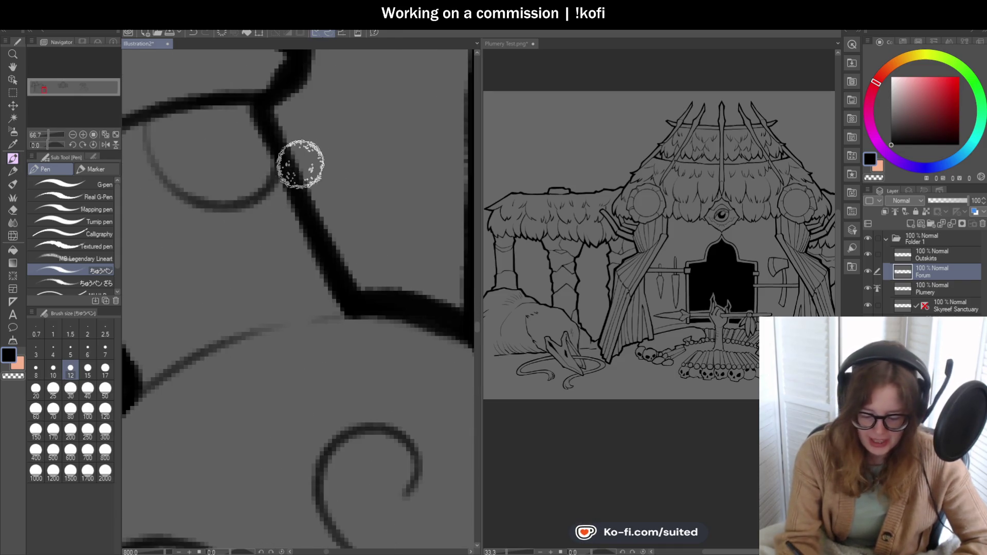
{"action": "scroll", "coordinate": [281, 158], "scroll_direction": "down", "scroll_amount": 4}
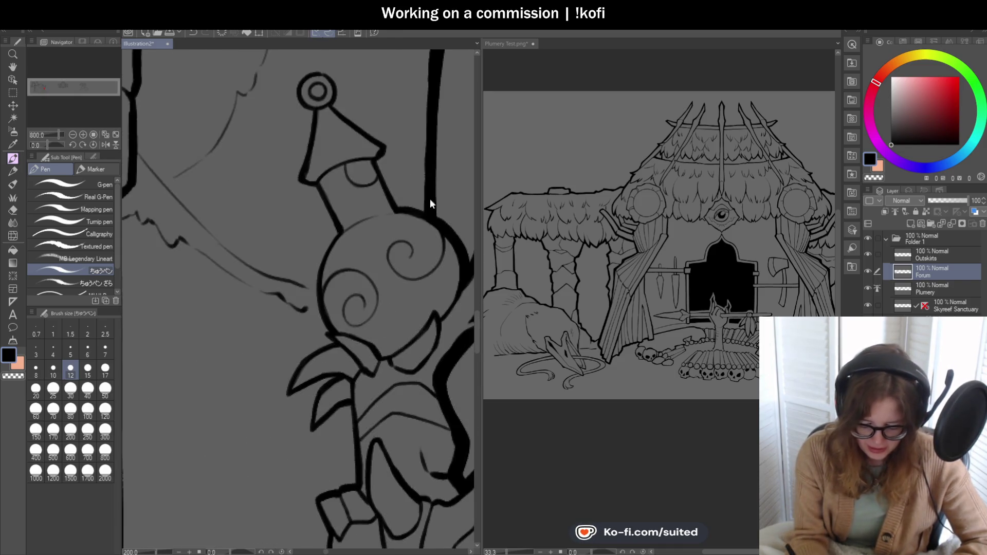
{"action": "scroll", "coordinate": [370, 222], "scroll_direction": "up", "scroll_amount": 2}
{"action": "mouse_move", "coordinate": [300, 236]}
{"action": "left_mouse_down"}
{"action": "mouse_move", "coordinate": [359, 207]}
{"action": "mouse_move", "coordinate": [437, 194]}
{"action": "left_mouse_up"}
{"action": "scroll", "coordinate": [341, 213], "scroll_direction": "down", "scroll_amount": 3}
{"action": "scroll", "coordinate": [341, 212], "scroll_direction": "up", "scroll_amount": 3}
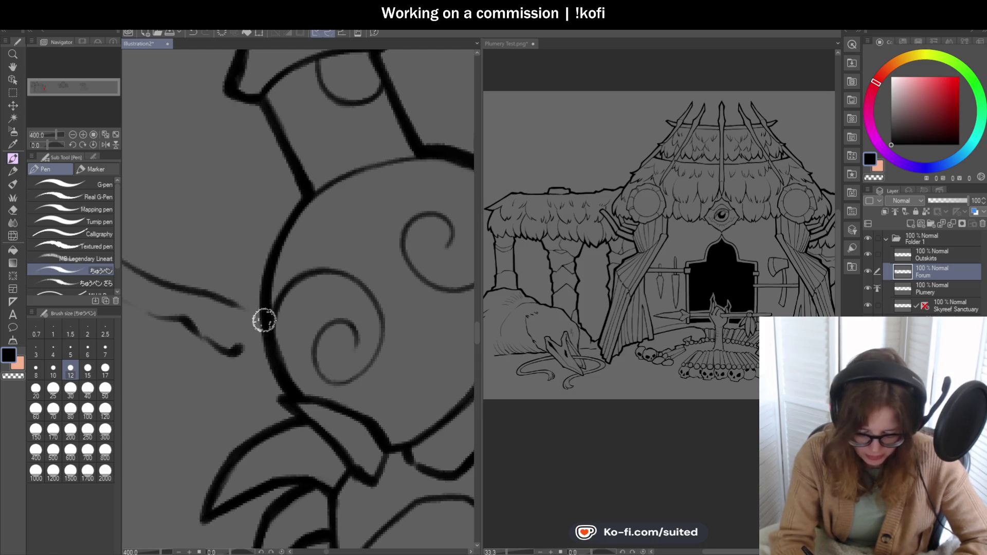
{"action": "scroll", "coordinate": [261, 194], "scroll_direction": "down", "scroll_amount": 5}
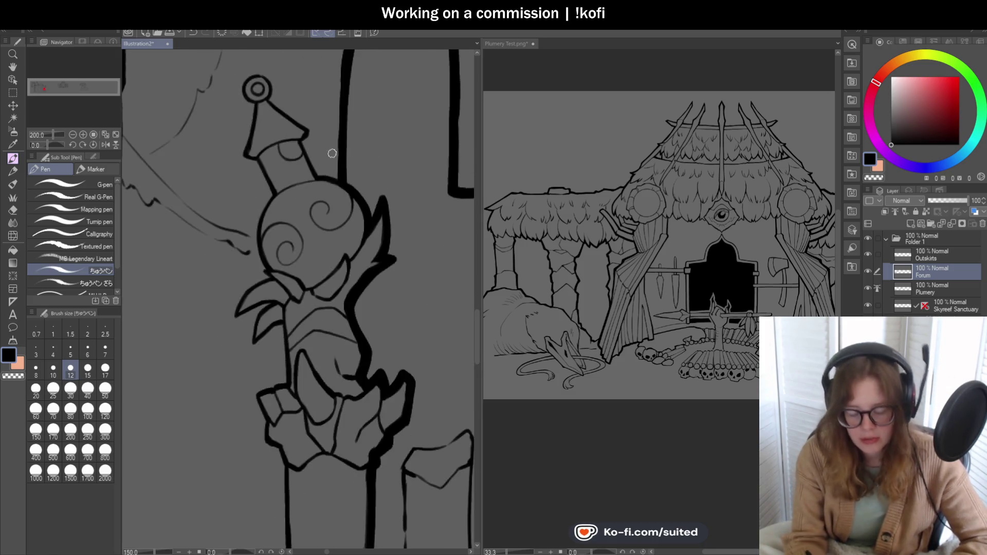
{"action": "scroll", "coordinate": [375, 467], "scroll_direction": "up", "scroll_amount": 2}
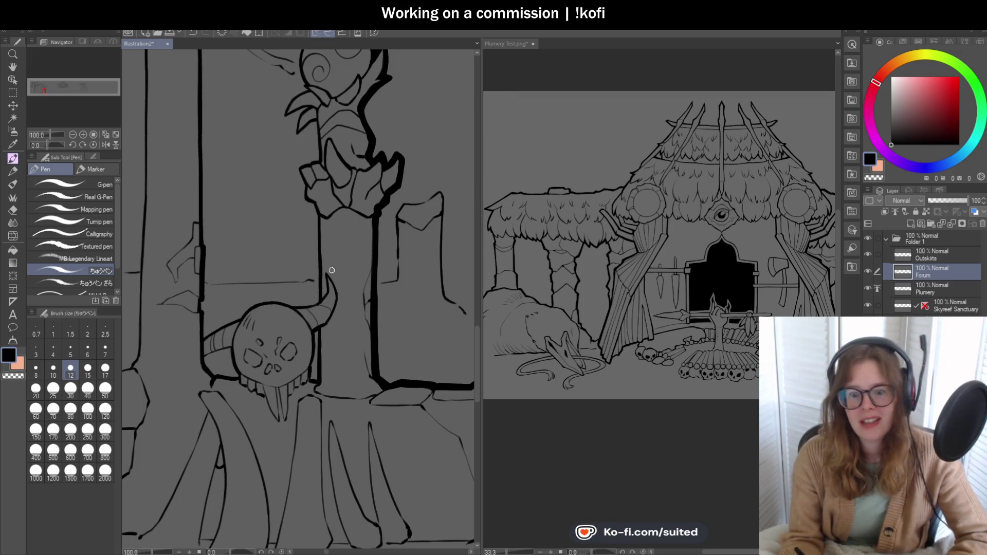
{"action": "scroll", "coordinate": [286, 257], "scroll_direction": "down", "scroll_amount": 2}
{"action": "scroll", "coordinate": [366, 347], "scroll_direction": "down", "scroll_amount": 1}
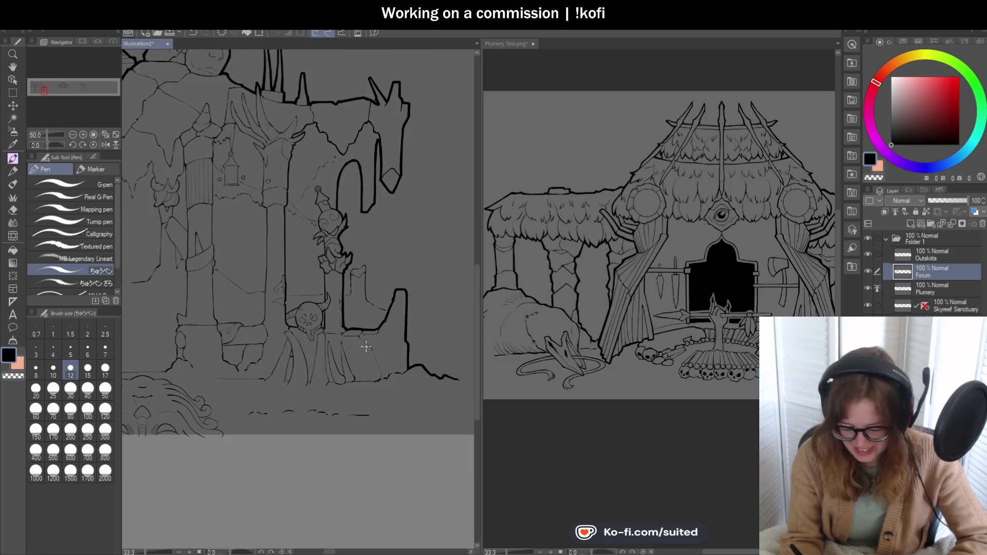
{"action": "scroll", "coordinate": [333, 190], "scroll_direction": "up", "scroll_amount": 1}
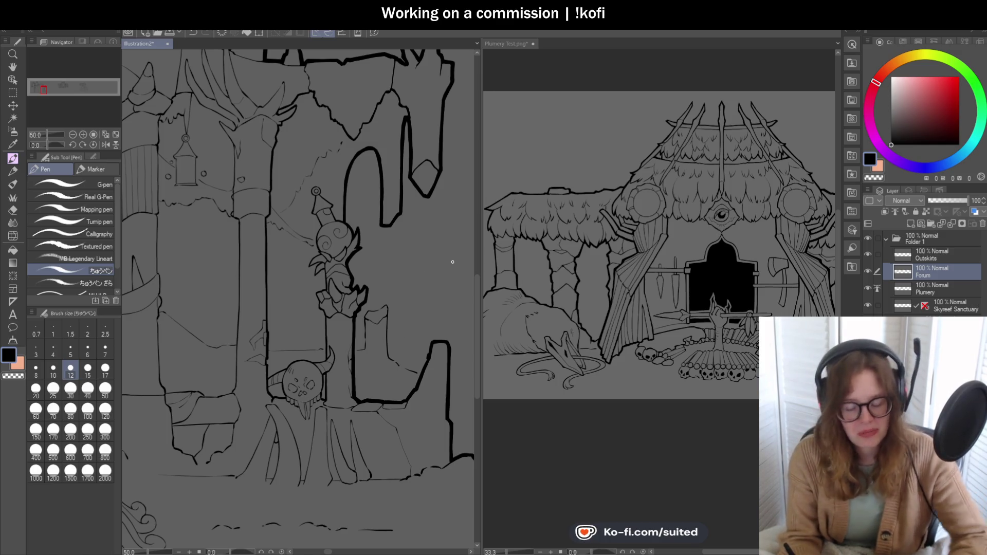
{"action": "scroll", "coordinate": [345, 130], "scroll_direction": "up", "scroll_amount": 5}
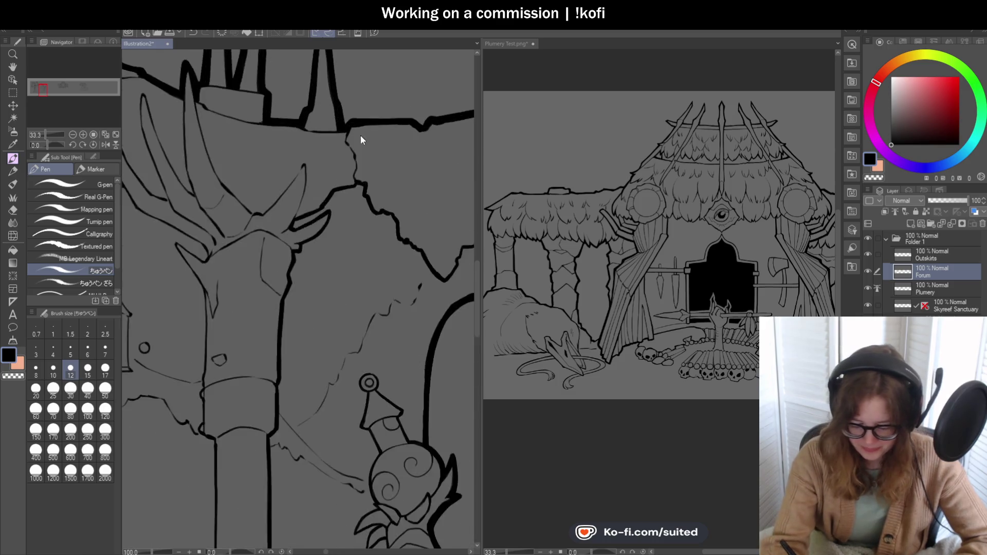
{"action": "left_click_drag", "start_coordinate": [338, 149], "coordinate": [350, 166]}
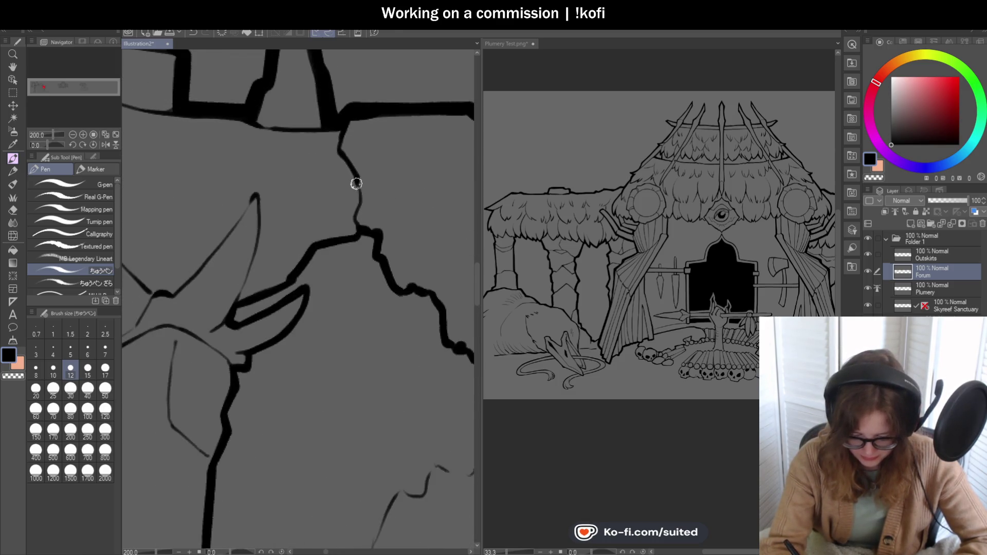
{"action": "scroll", "coordinate": [354, 226], "scroll_direction": "down", "scroll_amount": 5}
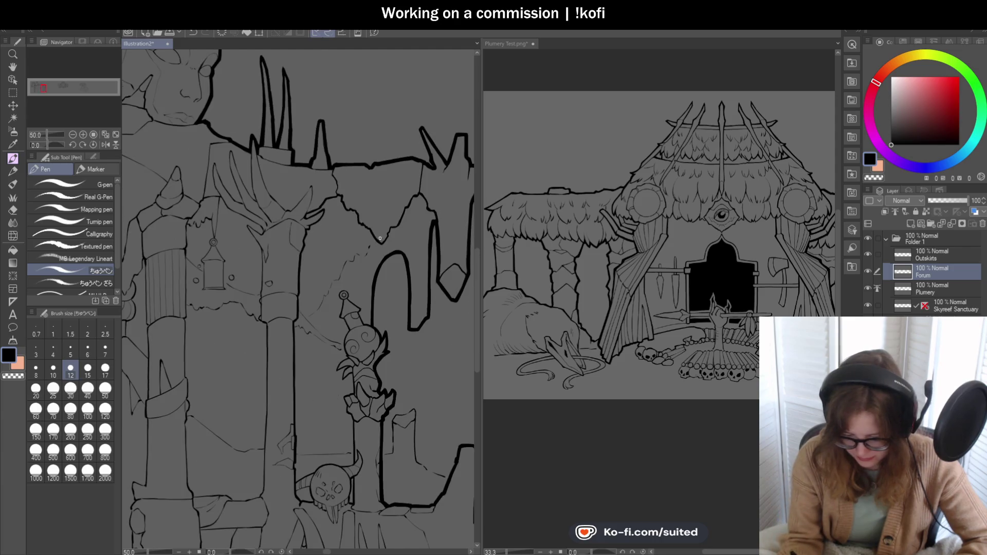
{"action": "scroll", "coordinate": [376, 235], "scroll_direction": "down", "scroll_amount": 1}
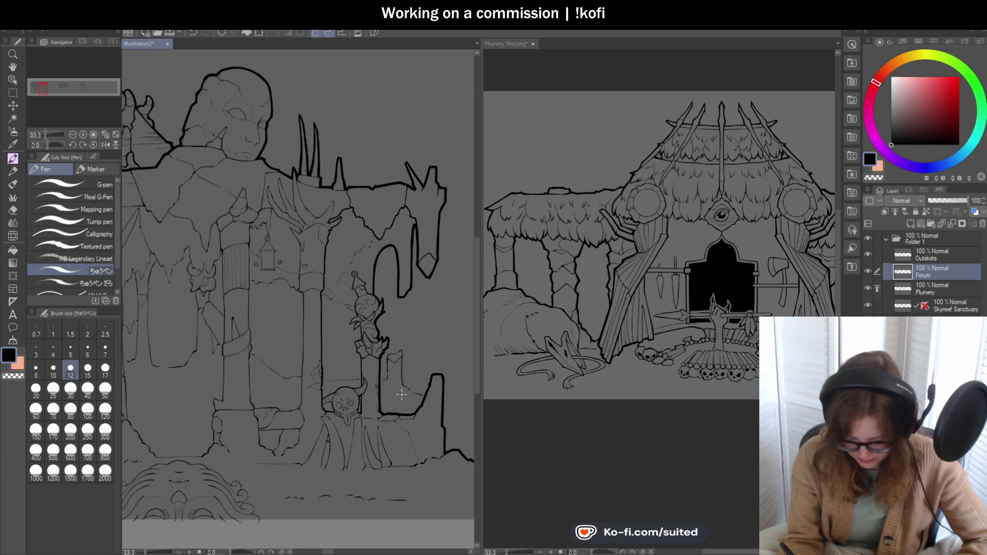
{"action": "scroll", "coordinate": [341, 309], "scroll_direction": "up", "scroll_amount": 7}
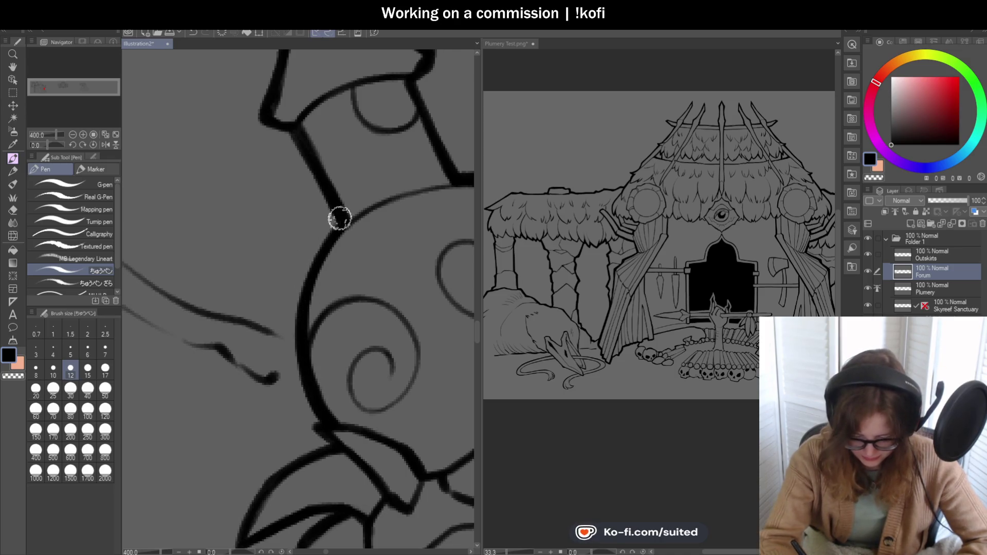
{"action": "scroll", "coordinate": [296, 241], "scroll_direction": "down", "scroll_amount": 3}
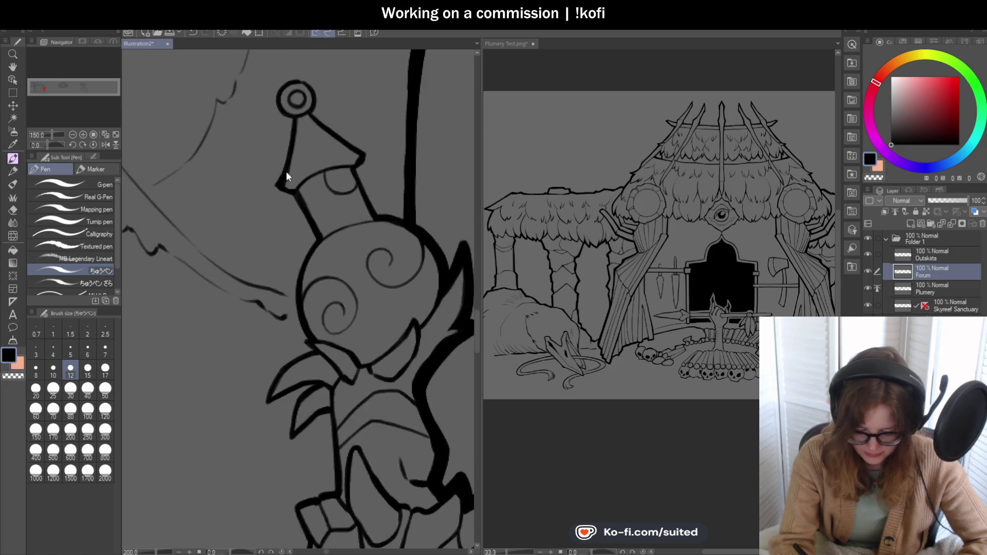
{"action": "scroll", "coordinate": [296, 112], "scroll_direction": "up", "scroll_amount": 3}
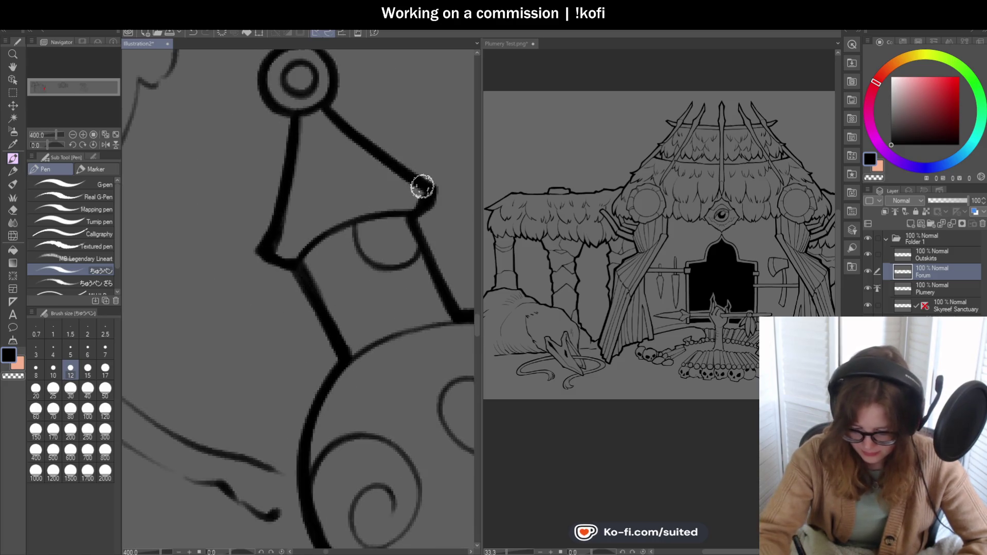
{"action": "scroll", "coordinate": [356, 251], "scroll_direction": "down", "scroll_amount": 5}
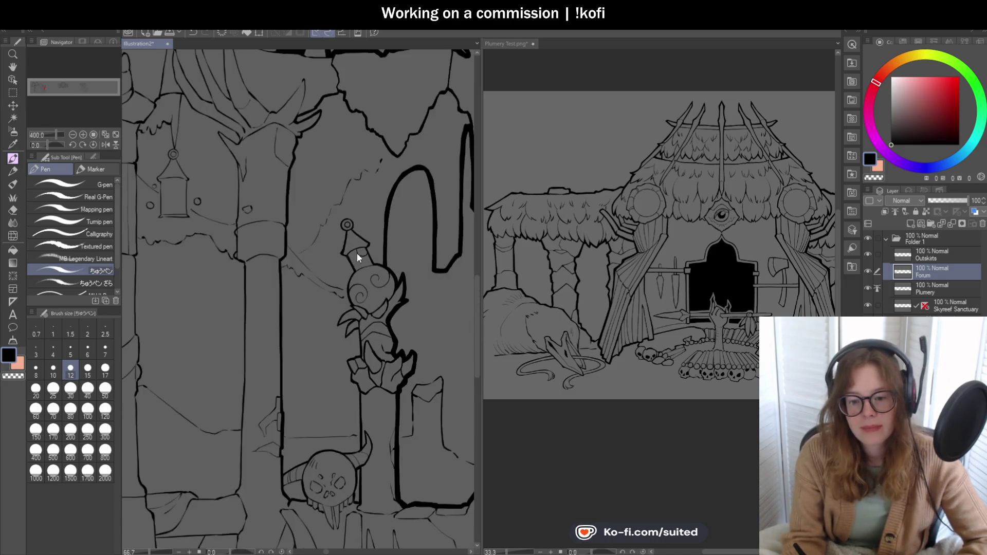
Step: Switch the pen to the transparent colour
{"action": "scroll", "coordinate": [338, 202], "scroll_direction": "up", "scroll_amount": 5}
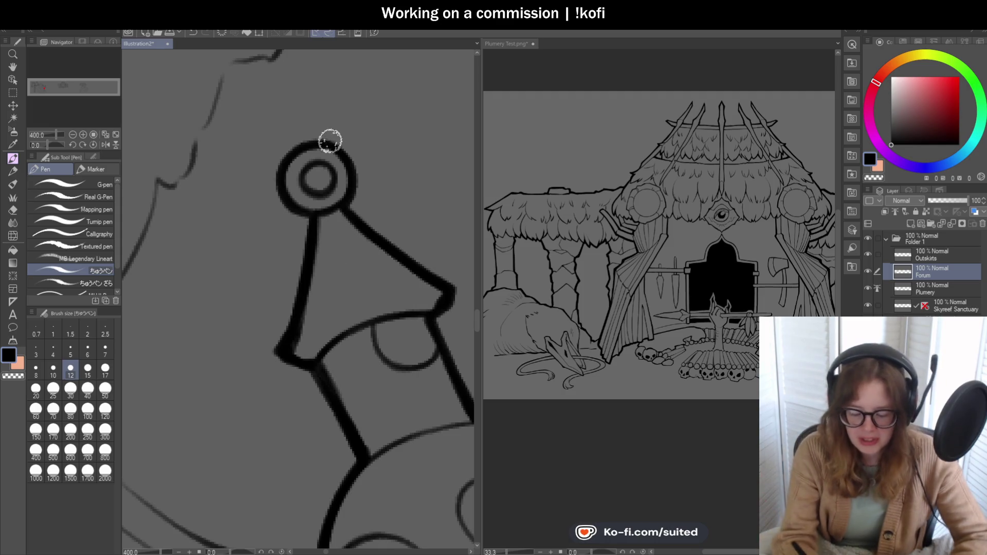
{"action": "scroll", "coordinate": [326, 155], "scroll_direction": "down", "scroll_amount": 3}
{"action": "scroll", "coordinate": [323, 148], "scroll_direction": "up", "scroll_amount": 2}
{"action": "key", "text": "c"}
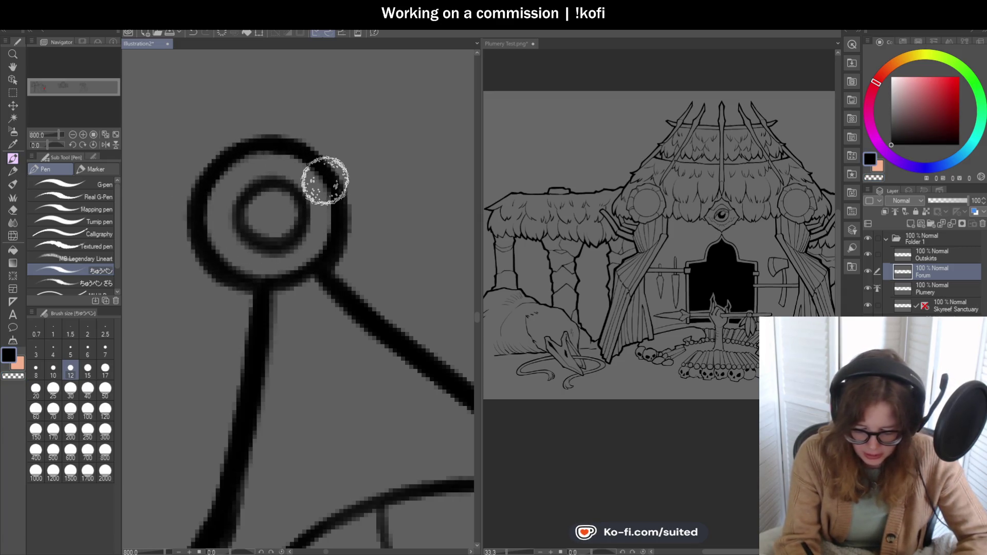
Step: At 800%, trace the inner spiral on the creature's head and redraw the spiral darker
{"action": "scroll", "coordinate": [322, 249], "scroll_direction": "down", "scroll_amount": 6}
{"action": "scroll", "coordinate": [350, 255], "scroll_direction": "up", "scroll_amount": 2}
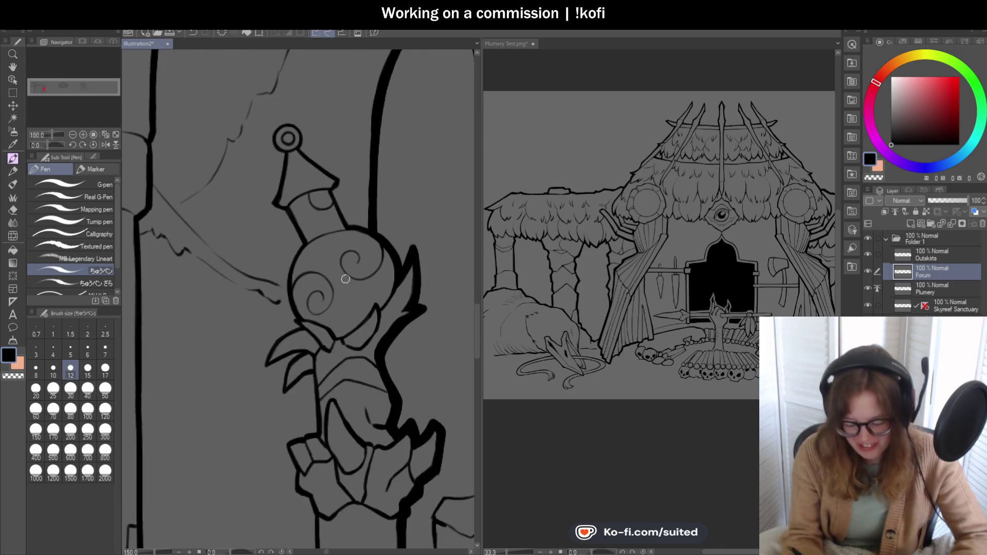
{"action": "scroll", "coordinate": [322, 242], "scroll_direction": "up", "scroll_amount": 3}
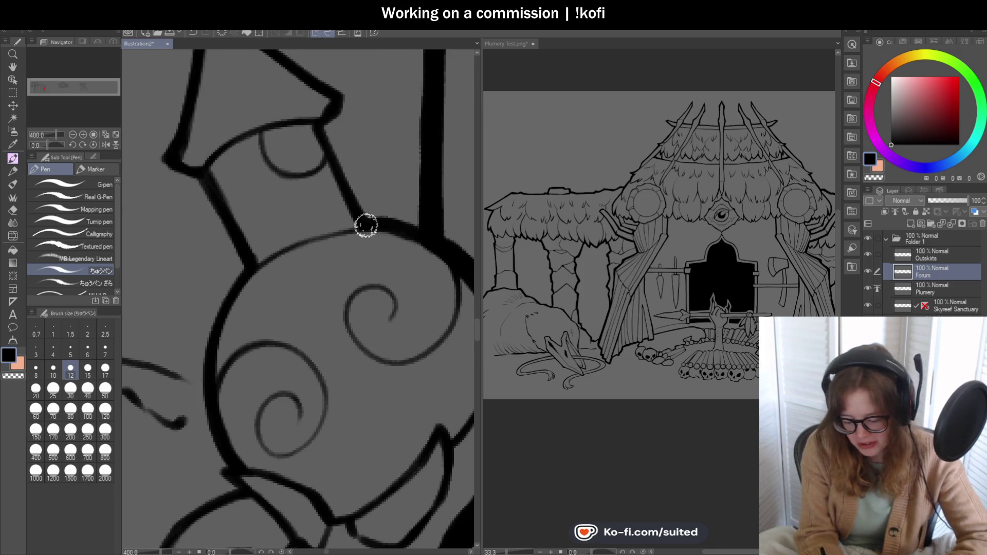
{"action": "scroll", "coordinate": [350, 232], "scroll_direction": "down", "scroll_amount": 3}
{"action": "scroll", "coordinate": [316, 286], "scroll_direction": "up", "scroll_amount": 5}
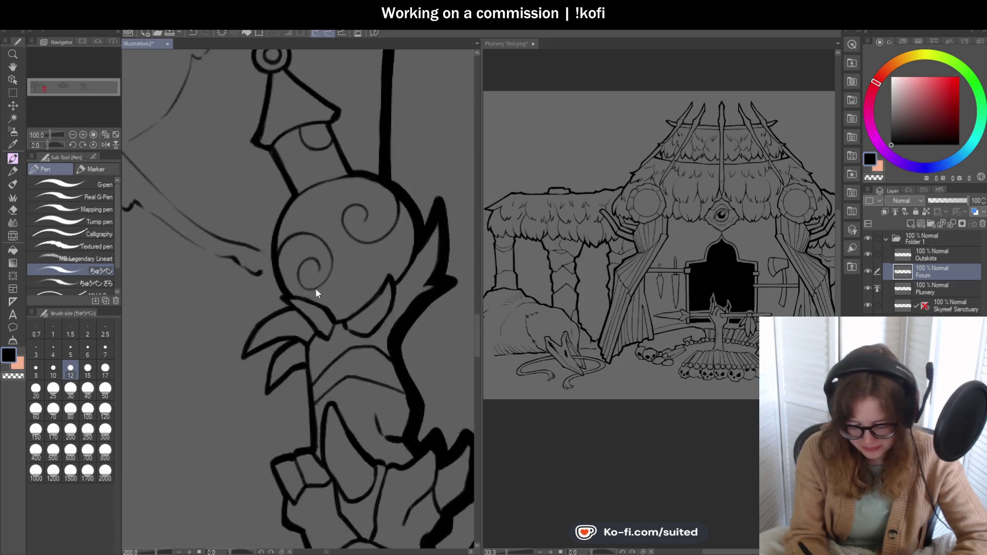
{"action": "mouse_move", "coordinate": [324, 246]}
{"action": "left_mouse_down"}
{"action": "mouse_move", "coordinate": [319, 210]}
{"action": "mouse_move", "coordinate": [238, 264]}
{"action": "mouse_move", "coordinate": [346, 288]}
{"action": "mouse_move", "coordinate": [364, 167]}
{"action": "mouse_move", "coordinate": [260, 97]}
{"action": "mouse_move", "coordinate": [241, 100]}
{"action": "left_mouse_up"}
{"action": "scroll", "coordinate": [152, 272], "scroll_direction": "down", "scroll_amount": 3}
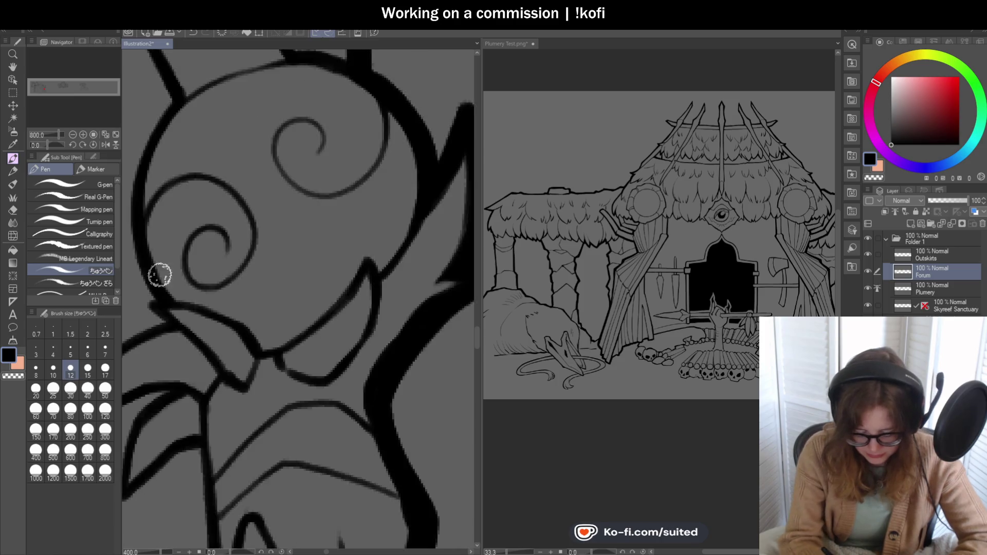
{"action": "scroll", "coordinate": [275, 198], "scroll_direction": "up", "scroll_amount": 3}
{"action": "mouse_move", "coordinate": [251, 219]}
{"action": "left_mouse_down"}
{"action": "mouse_move", "coordinate": [249, 169]}
{"action": "mouse_move", "coordinate": [159, 185]}
{"action": "mouse_move", "coordinate": [235, 298]}
{"action": "mouse_move", "coordinate": [341, 255]}
{"action": "mouse_move", "coordinate": [324, 268]}
{"action": "mouse_move", "coordinate": [377, 132]}
{"action": "left_mouse_up"}
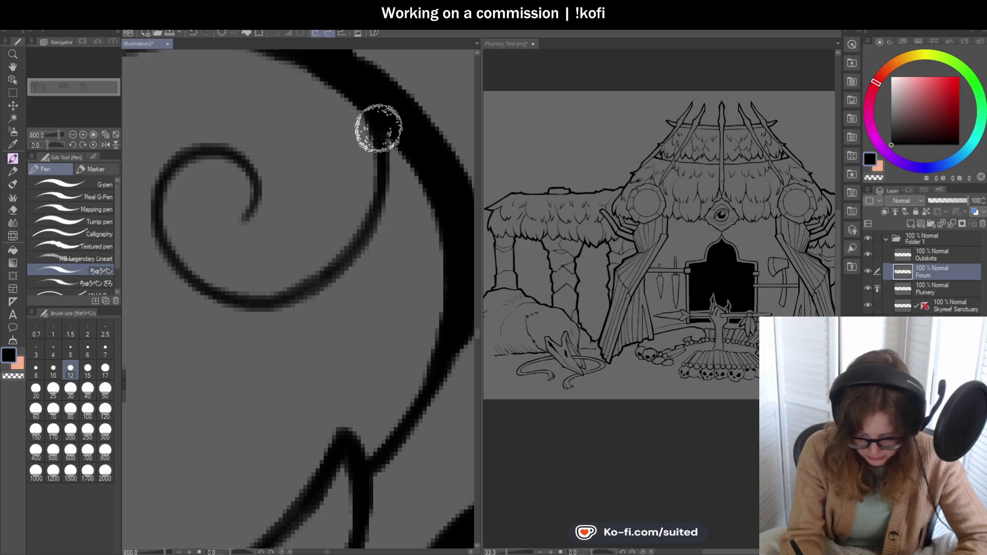
{"action": "scroll", "coordinate": [376, 154], "scroll_direction": "down", "scroll_amount": 2}
{"action": "scroll", "coordinate": [376, 160], "scroll_direction": "down", "scroll_amount": 5}
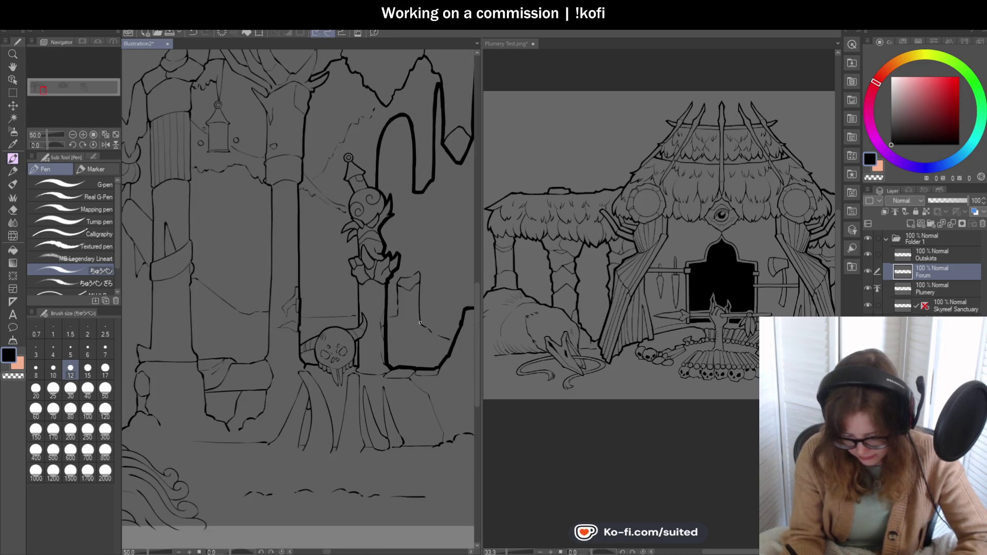
{"action": "scroll", "coordinate": [377, 354], "scroll_direction": "up", "scroll_amount": 5}
Step: Draw a thin line rising from the pillar base
{"action": "mouse_move", "coordinate": [333, 341]}
{"action": "left_mouse_down"}
{"action": "mouse_move", "coordinate": [287, 193]}
{"action": "mouse_move", "coordinate": [320, 229]}
{"action": "mouse_move", "coordinate": [326, 208]}
{"action": "left_mouse_up"}
{"action": "scroll", "coordinate": [339, 339], "scroll_direction": "down", "scroll_amount": 2}
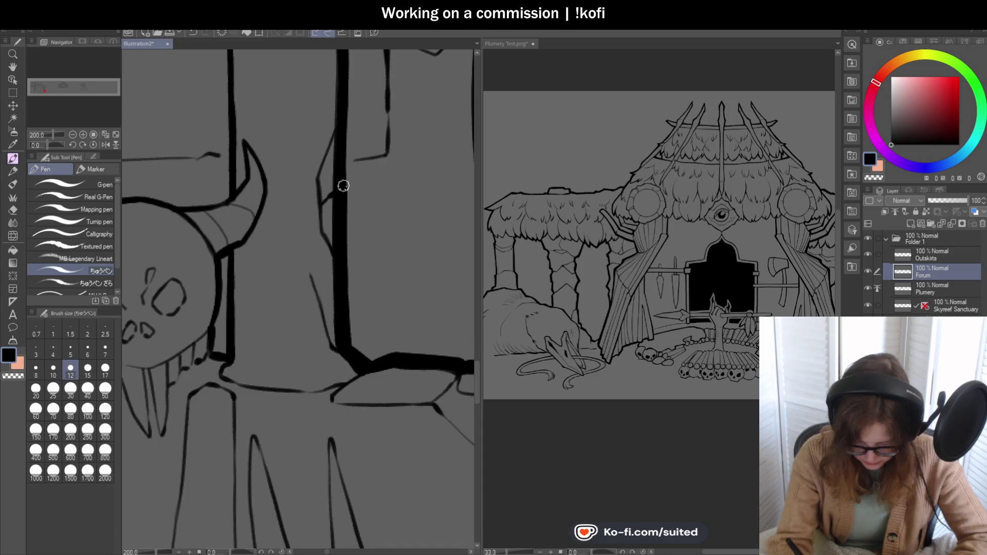
{"action": "scroll", "coordinate": [282, 277], "scroll_direction": "down", "scroll_amount": 3}
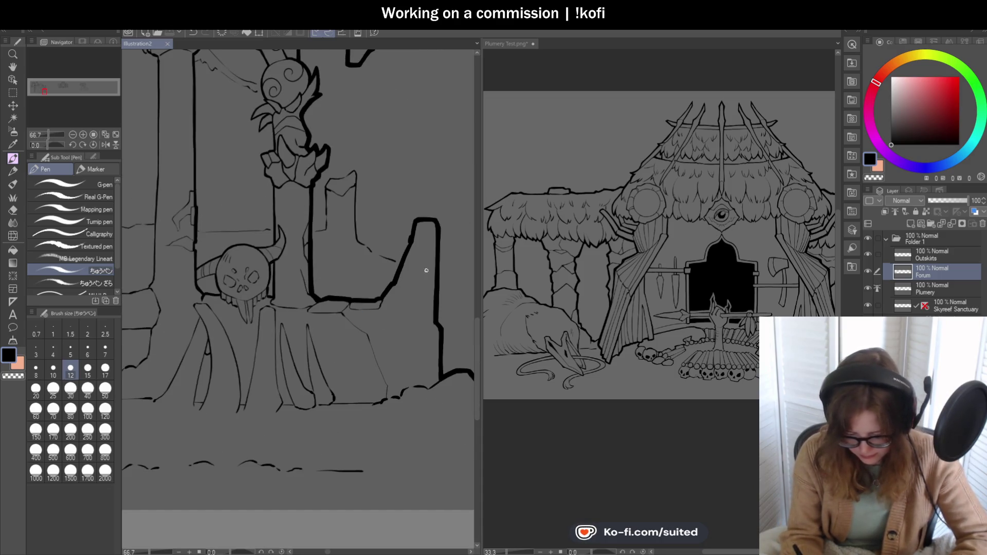
{"action": "scroll", "coordinate": [427, 273], "scroll_direction": "up", "scroll_amount": 3}
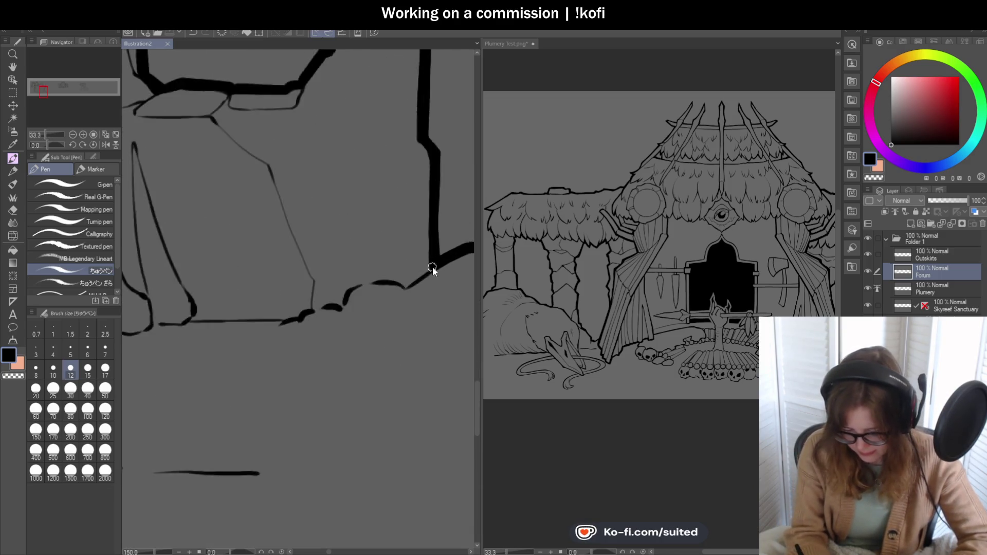
{"action": "scroll", "coordinate": [432, 266], "scroll_direction": "up", "scroll_amount": 1}
Step: Replace the bad stroke by the stone block with a jagged ground line beneath it
{"action": "key", "text": "ctrl+z"}
{"action": "mouse_move", "coordinate": [441, 258]}
{"action": "left_mouse_down"}
{"action": "mouse_move", "coordinate": [414, 285]}
{"action": "mouse_move", "coordinate": [326, 295]}
{"action": "mouse_move", "coordinate": [310, 321]}
{"action": "left_mouse_up"}
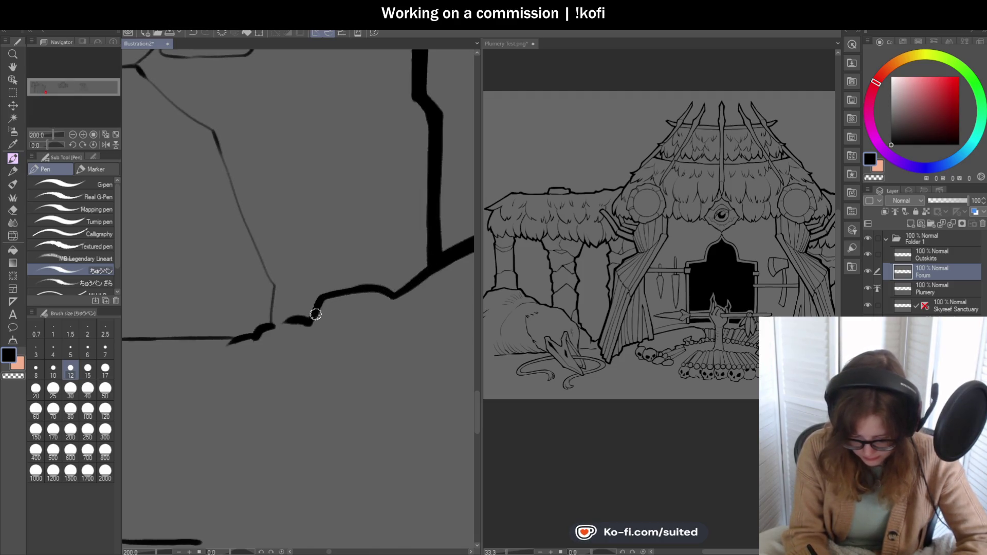
{"action": "scroll", "coordinate": [340, 315], "scroll_direction": "down", "scroll_amount": 3}
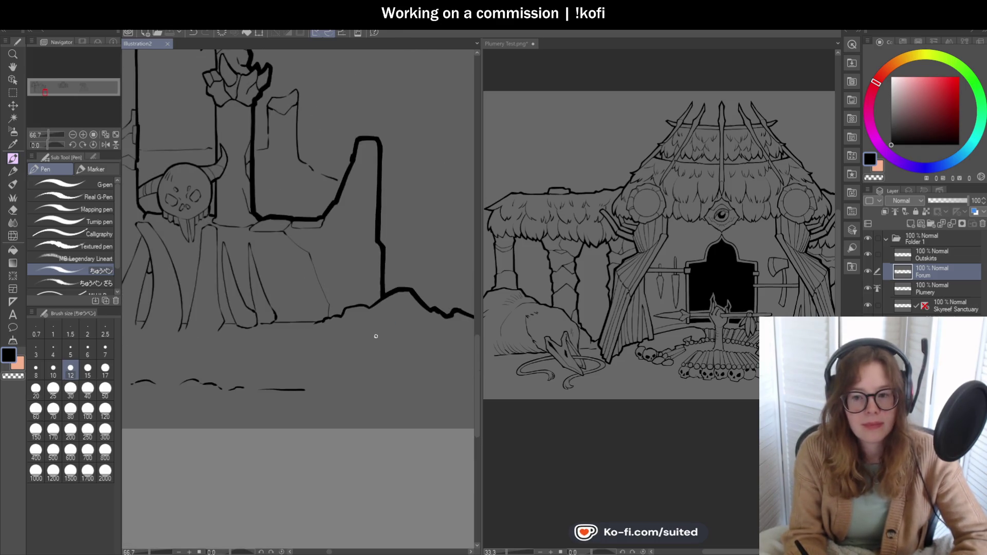
{"action": "scroll", "coordinate": [377, 295], "scroll_direction": "down", "scroll_amount": 2}
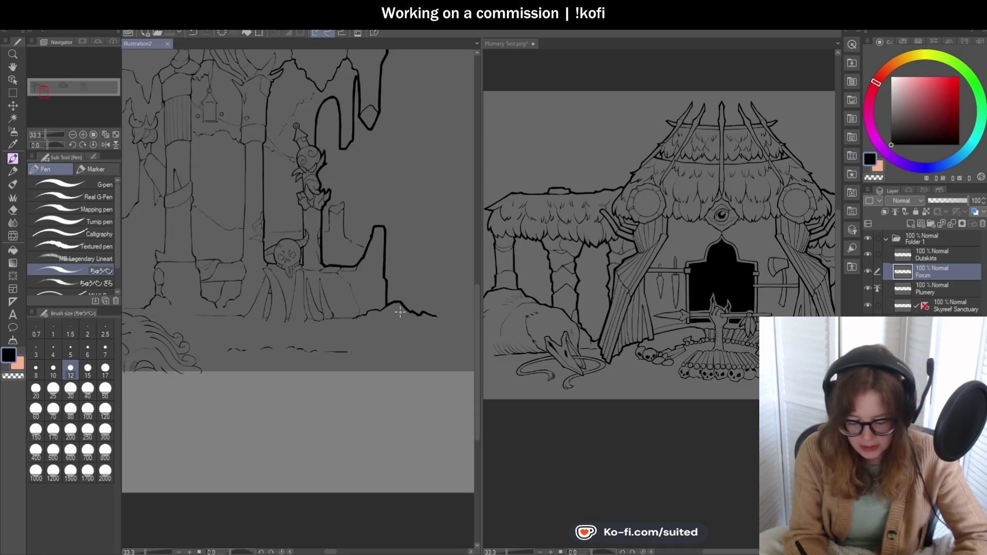
{"action": "scroll", "coordinate": [395, 313], "scroll_direction": "down", "scroll_amount": 1}
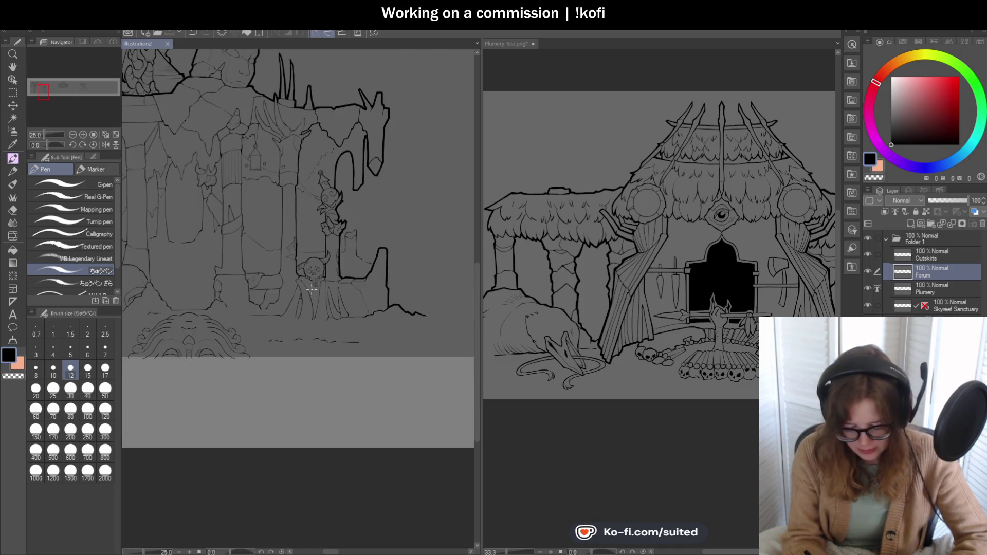
{"action": "scroll", "coordinate": [312, 289], "scroll_direction": "up", "scroll_amount": 1}
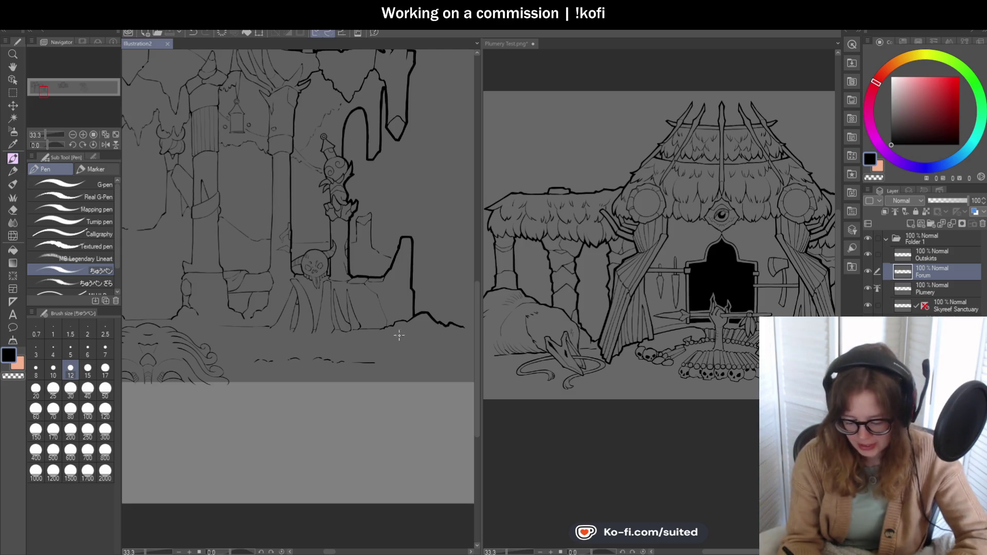
Step: Zoom in on the skull and ink its jaw, teeth and inner tooth line
{"action": "key", "text": "ctrl+plus"}
{"action": "key", "text": "ctrl+plus"}
{"action": "key", "text": "ctrl+plus"}
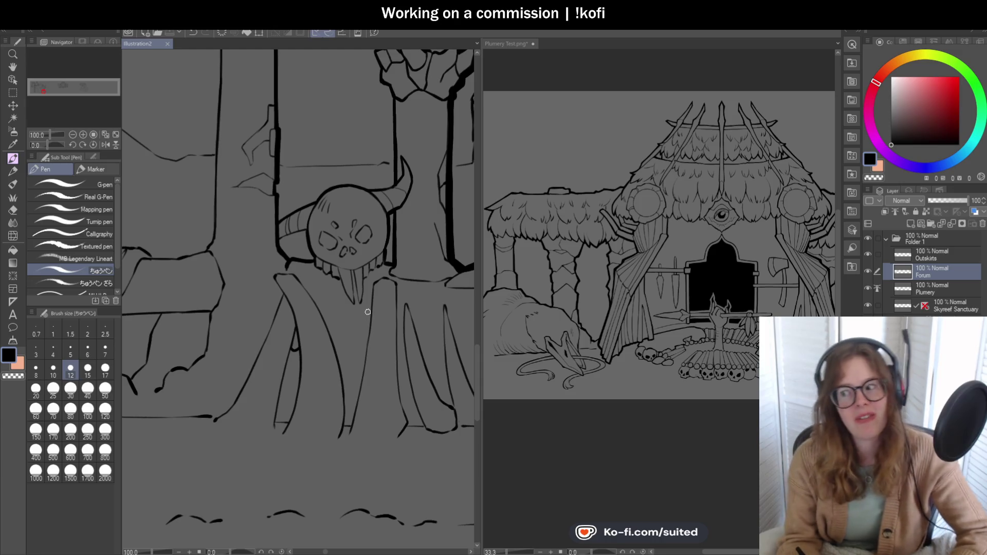
{"action": "scroll", "coordinate": [329, 290], "scroll_direction": "up", "scroll_amount": 3}
{"action": "mouse_move", "coordinate": [262, 176]}
{"action": "left_mouse_down"}
{"action": "mouse_move", "coordinate": [315, 249]}
{"action": "mouse_move", "coordinate": [329, 235]}
{"action": "mouse_move", "coordinate": [363, 264]}
{"action": "mouse_move", "coordinate": [417, 360]}
{"action": "left_mouse_up"}
{"action": "scroll", "coordinate": [390, 329], "scroll_direction": "down", "scroll_amount": 2}
{"action": "scroll", "coordinate": [363, 298], "scroll_direction": "up", "scroll_amount": 2}
{"action": "mouse_move", "coordinate": [364, 298]}
{"action": "left_mouse_down"}
{"action": "mouse_move", "coordinate": [359, 307]}
{"action": "mouse_move", "coordinate": [352, 193]}
{"action": "mouse_move", "coordinate": [381, 333]}
{"action": "mouse_move", "coordinate": [399, 229]}
{"action": "mouse_move", "coordinate": [419, 209]}
{"action": "left_mouse_up"}
Step: Ink the teeth outlines and skull's right edge, then redo the gum line between the teeth
{"action": "scroll", "coordinate": [372, 244], "scroll_direction": "down", "scroll_amount": 2}
{"action": "scroll", "coordinate": [399, 225], "scroll_direction": "up", "scroll_amount": 2}
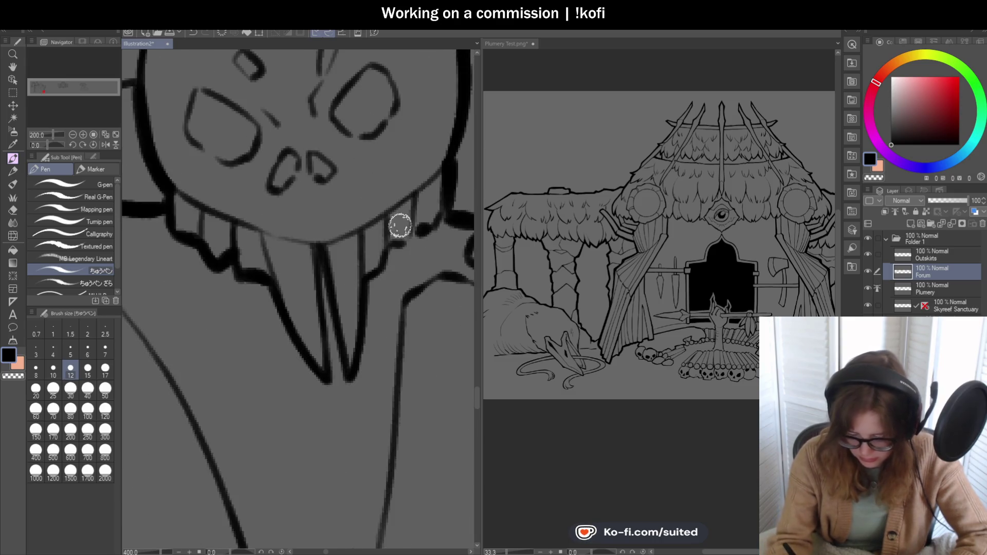
{"action": "mouse_move", "coordinate": [392, 243]}
{"action": "left_mouse_down"}
{"action": "mouse_move", "coordinate": [445, 211]}
{"action": "mouse_move", "coordinate": [445, 167]}
{"action": "mouse_move", "coordinate": [325, 242]}
{"action": "mouse_move", "coordinate": [258, 227]}
{"action": "mouse_move", "coordinate": [305, 240]}
{"action": "left_mouse_up"}
{"action": "key", "text": "ctrl+z"}
{"action": "mouse_move", "coordinate": [238, 225]}
{"action": "left_mouse_down"}
{"action": "mouse_move", "coordinate": [326, 243]}
{"action": "mouse_move", "coordinate": [260, 242]}
{"action": "mouse_move", "coordinate": [265, 254]}
{"action": "left_mouse_up"}
Step: Switch to the transparent colour and touch up the skull's left eye socket
{"action": "key", "text": "c"}
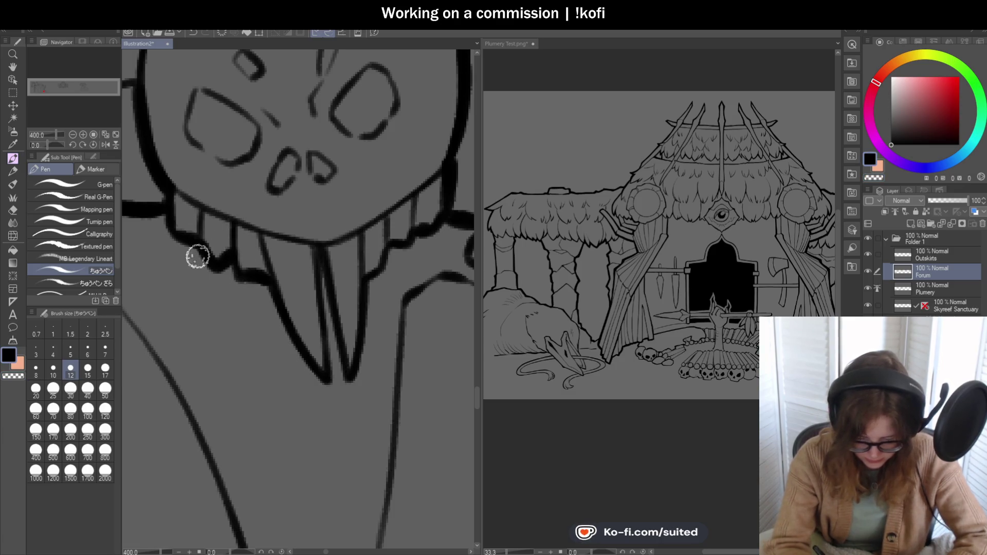
{"action": "scroll", "coordinate": [285, 228], "scroll_direction": "down", "scroll_amount": 2}
{"action": "scroll", "coordinate": [342, 290], "scroll_direction": "down", "scroll_amount": 2}
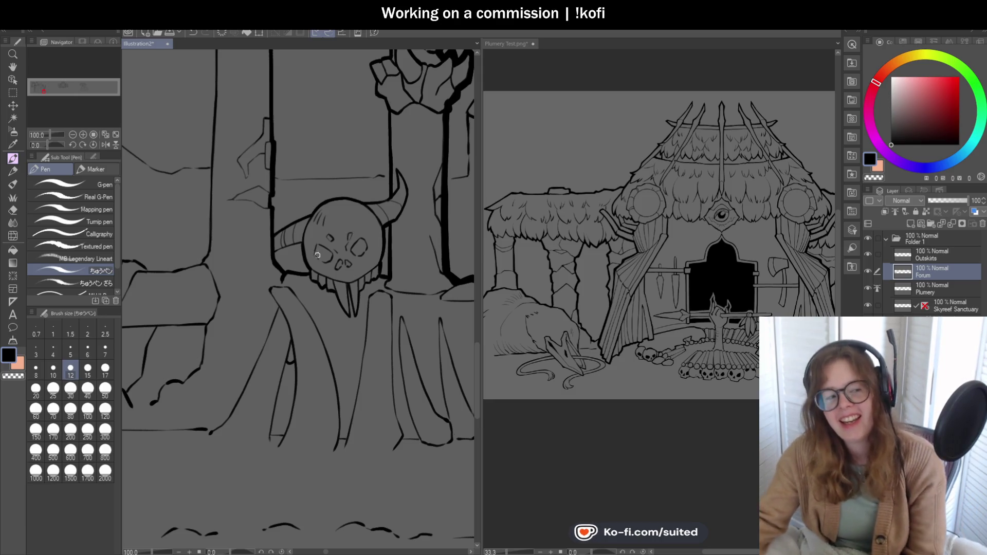
{"action": "left_click_drag", "start_coordinate": [317, 254], "coordinate": [323, 259]}
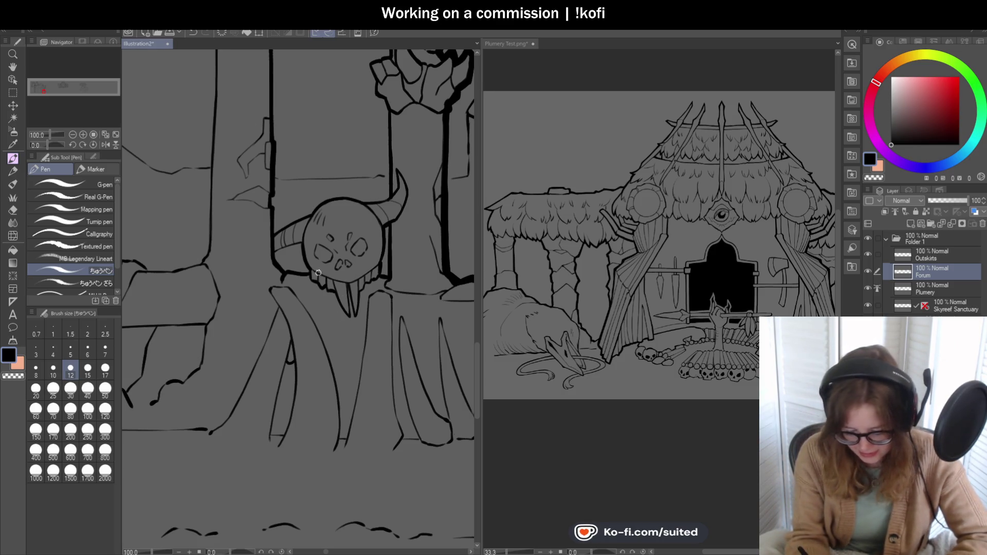
Step: Darken the horn's lower line, add hatching strokes, and ink its inner and outer edges
{"action": "scroll", "coordinate": [298, 234], "scroll_direction": "up", "scroll_amount": 5}
{"action": "left_click_drag", "start_coordinate": [202, 302], "coordinate": [293, 264]}
{"action": "mouse_move", "coordinate": [266, 195]}
{"action": "left_mouse_down"}
{"action": "mouse_move", "coordinate": [254, 224]}
{"action": "mouse_move", "coordinate": [259, 270]}
{"action": "left_mouse_up"}
{"action": "left_click_drag", "start_coordinate": [220, 223], "coordinate": [222, 283]}
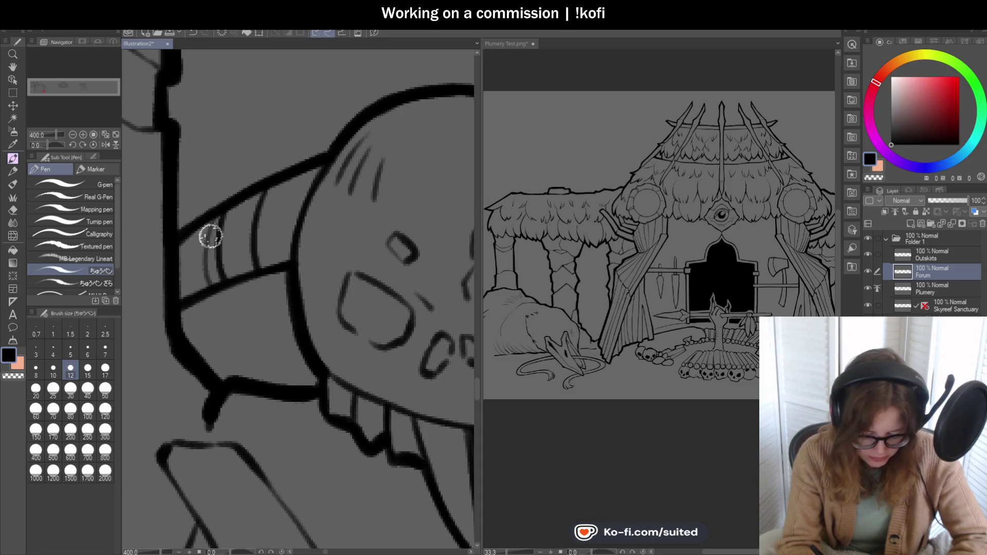
{"action": "scroll", "coordinate": [268, 269], "scroll_direction": "down", "scroll_amount": 3}
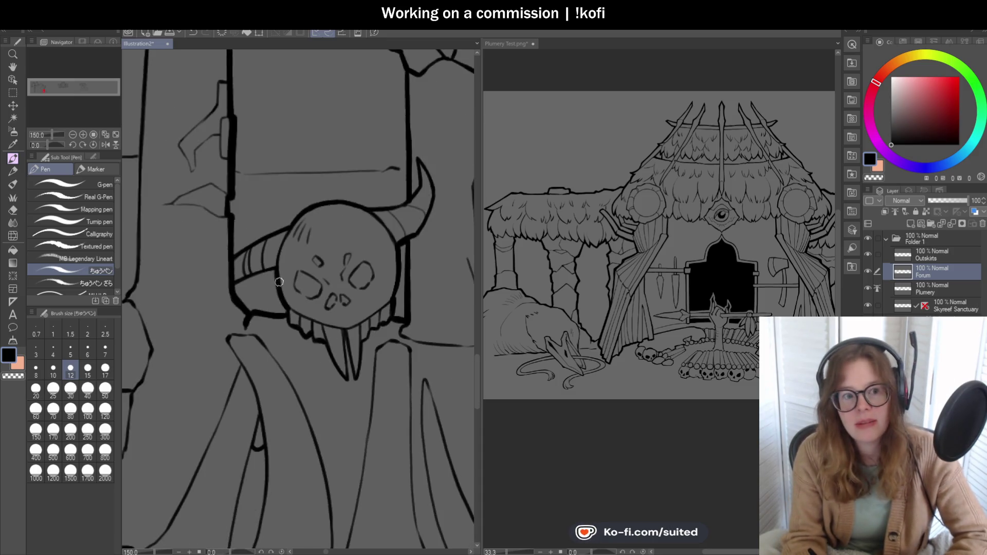
{"action": "scroll", "coordinate": [434, 226], "scroll_direction": "up", "scroll_amount": 5}
{"action": "left_click_drag", "start_coordinate": [309, 165], "coordinate": [378, 239]}
{"action": "left_click_drag", "start_coordinate": [363, 158], "coordinate": [417, 191]}
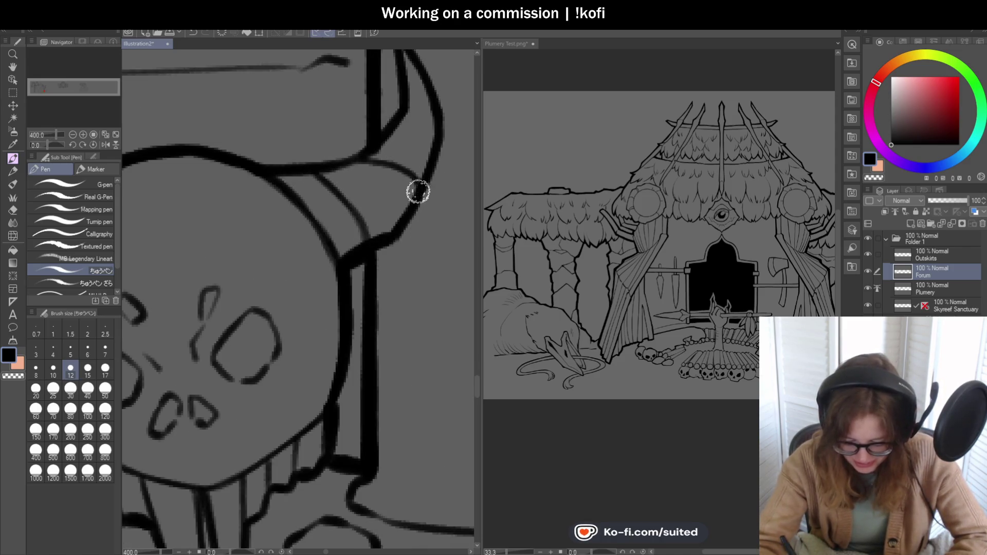
Step: Close the skull's eye and left nostril outlines and add a short mark between the eyes
{"action": "scroll", "coordinate": [399, 242], "scroll_direction": "down", "scroll_amount": 3}
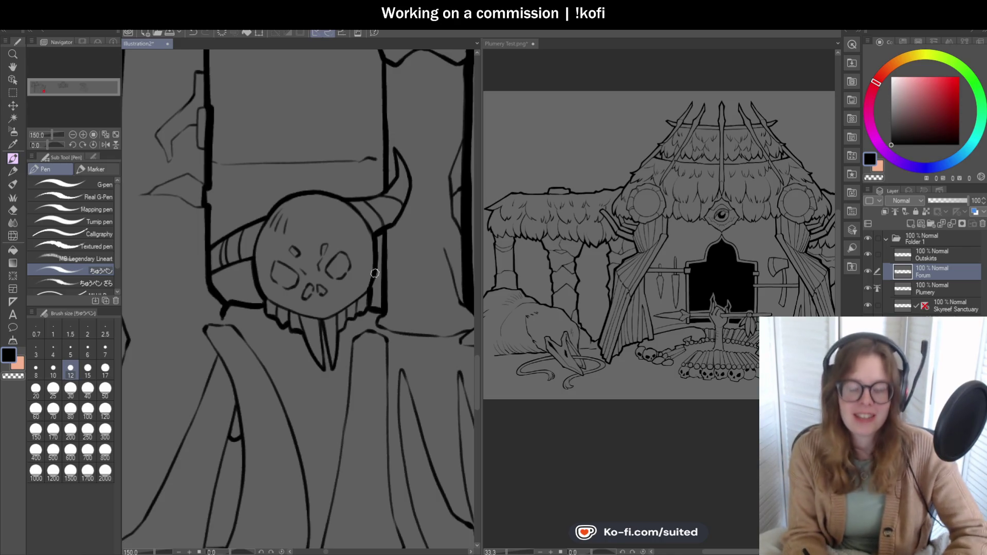
{"action": "scroll", "coordinate": [332, 308], "scroll_direction": "up", "scroll_amount": 5}
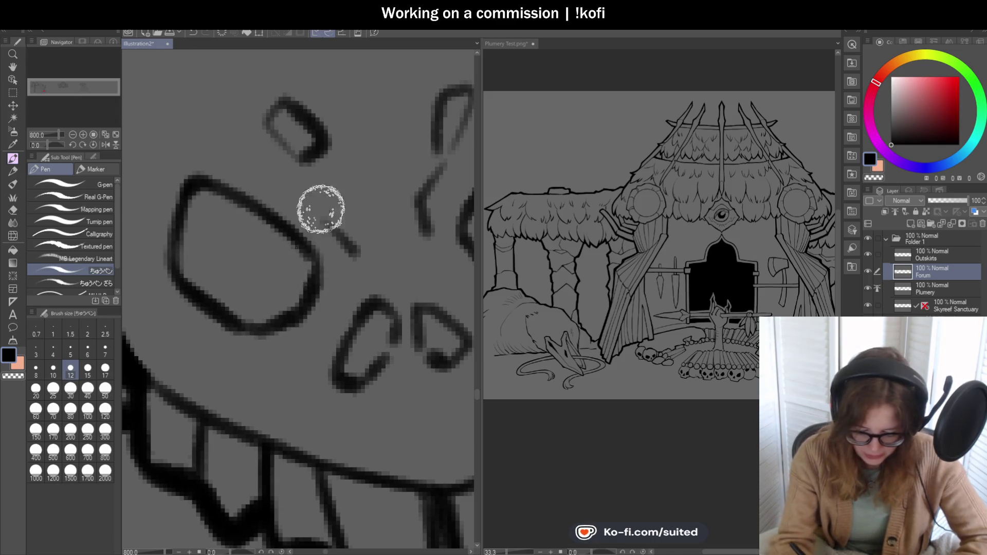
{"action": "scroll", "coordinate": [414, 225], "scroll_direction": "down", "scroll_amount": 5}
{"action": "scroll", "coordinate": [414, 225], "scroll_direction": "up", "scroll_amount": 4}
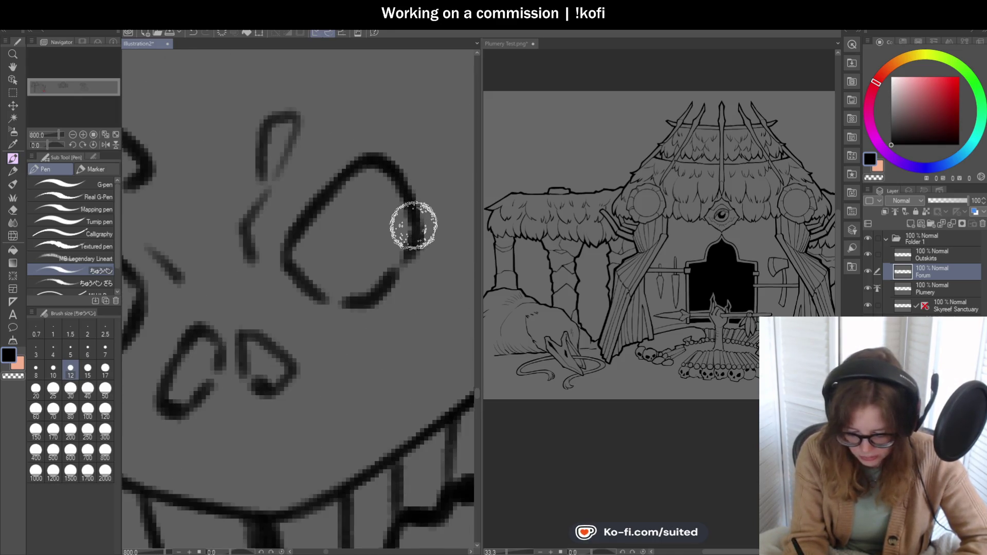
{"action": "left_click_drag", "start_coordinate": [353, 297], "coordinate": [321, 303]}
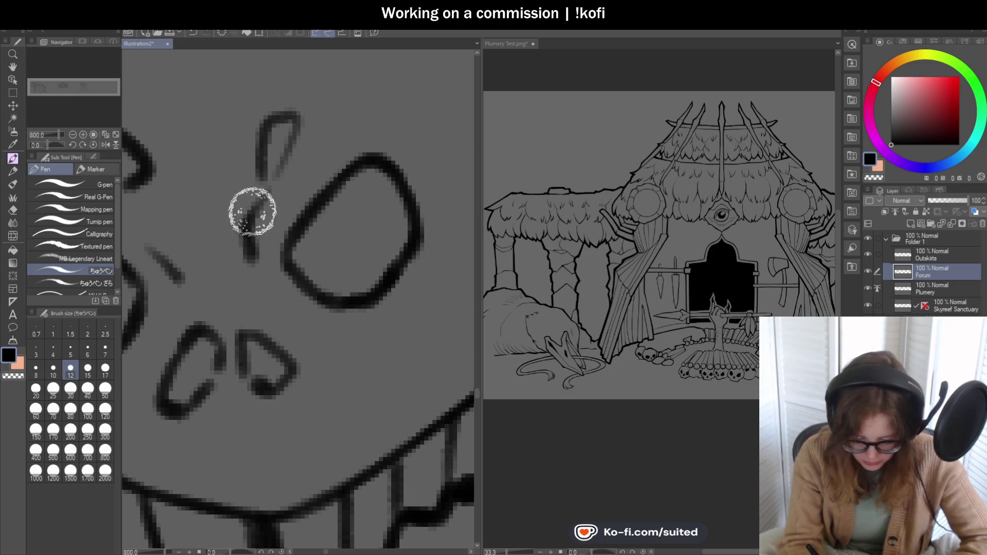
{"action": "scroll", "coordinate": [260, 205], "scroll_direction": "down", "scroll_amount": 4}
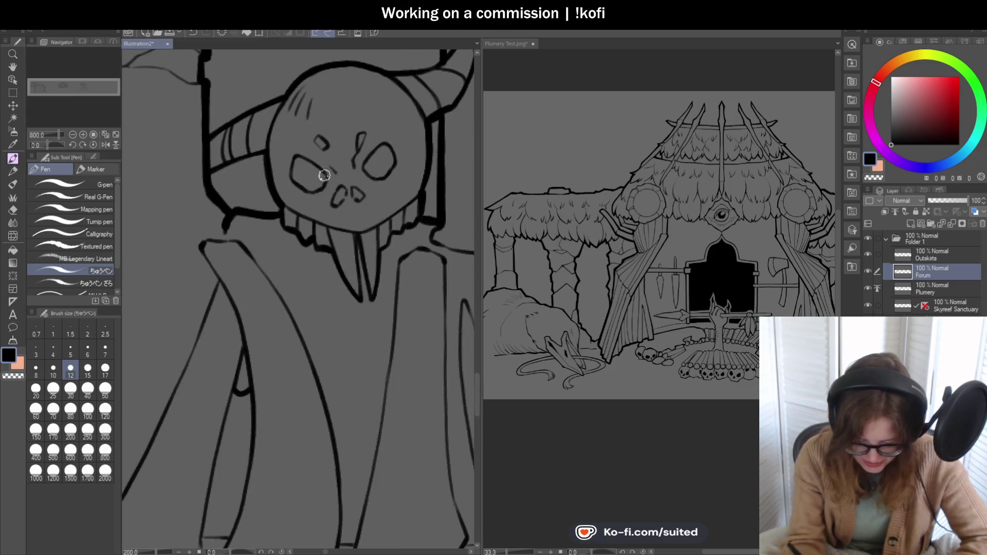
{"action": "scroll", "coordinate": [334, 169], "scroll_direction": "up", "scroll_amount": 2}
{"action": "left_click_drag", "start_coordinate": [340, 176], "coordinate": [343, 184]}
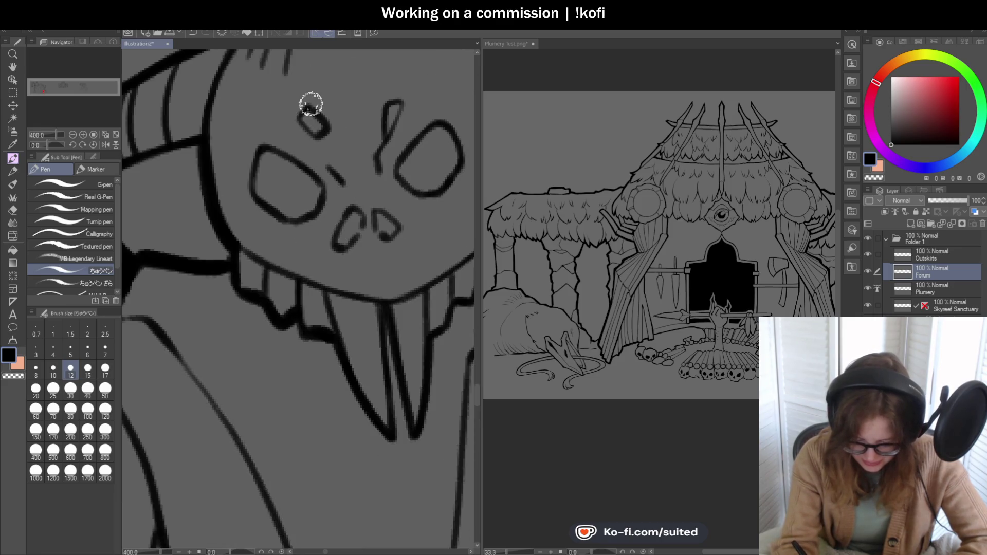
{"action": "scroll", "coordinate": [360, 216], "scroll_direction": "up", "scroll_amount": 3}
{"action": "left_click_drag", "start_coordinate": [346, 264], "coordinate": [359, 242]}
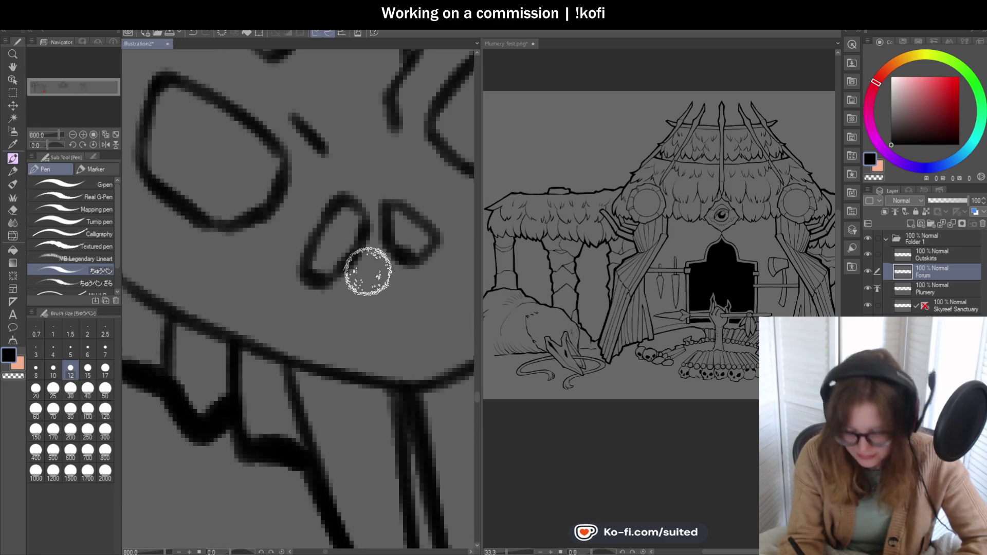
{"action": "scroll", "coordinate": [264, 317], "scroll_direction": "down", "scroll_amount": 3}
{"action": "scroll", "coordinate": [265, 317], "scroll_direction": "down", "scroll_amount": 4}
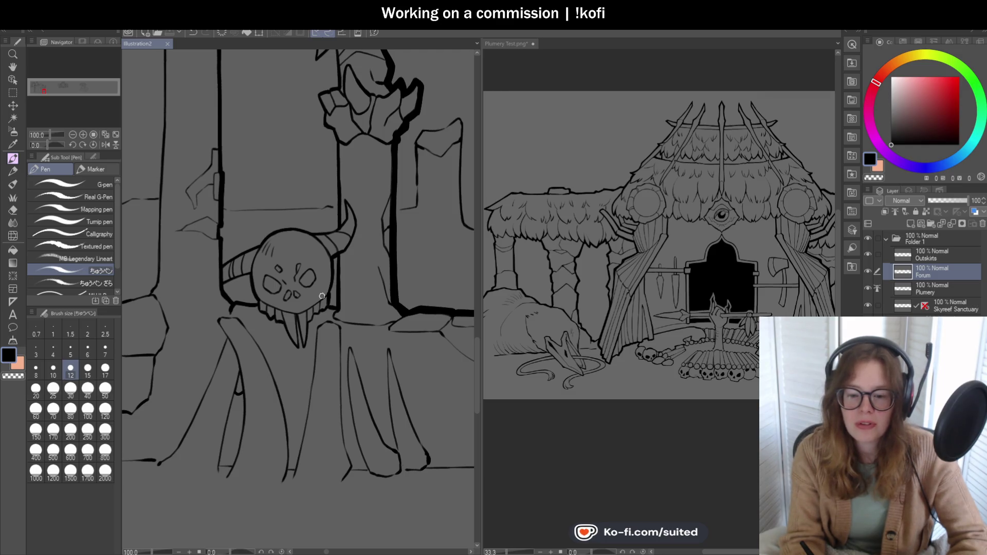
Step: Join the slab's upper line to the lower one
{"action": "scroll", "coordinate": [355, 233], "scroll_direction": "down", "scroll_amount": 1}
{"action": "scroll", "coordinate": [352, 292], "scroll_direction": "up", "scroll_amount": 2}
{"action": "scroll", "coordinate": [352, 292], "scroll_direction": "down", "scroll_amount": 2}
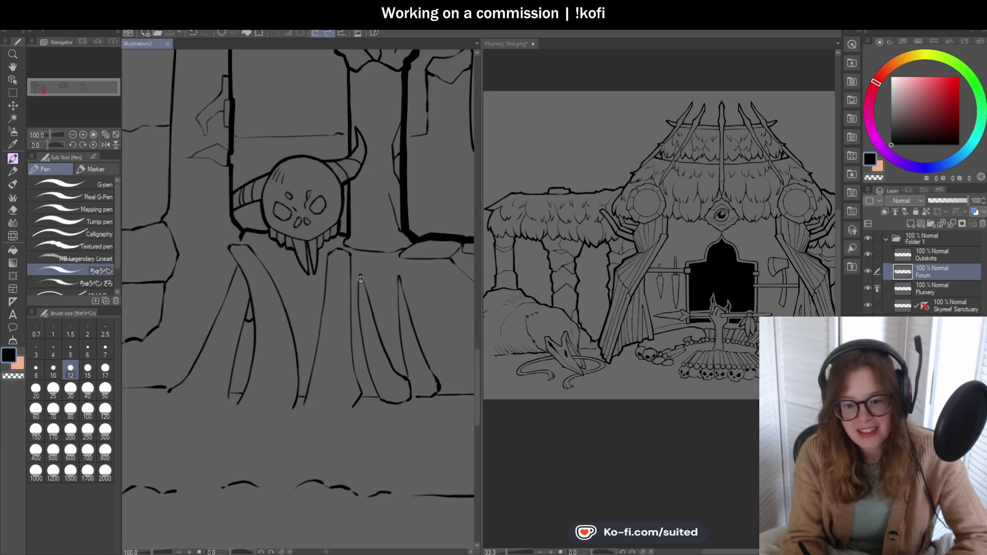
{"action": "scroll", "coordinate": [359, 277], "scroll_direction": "up", "scroll_amount": 6}
{"action": "left_click_drag", "start_coordinate": [320, 165], "coordinate": [288, 200]}
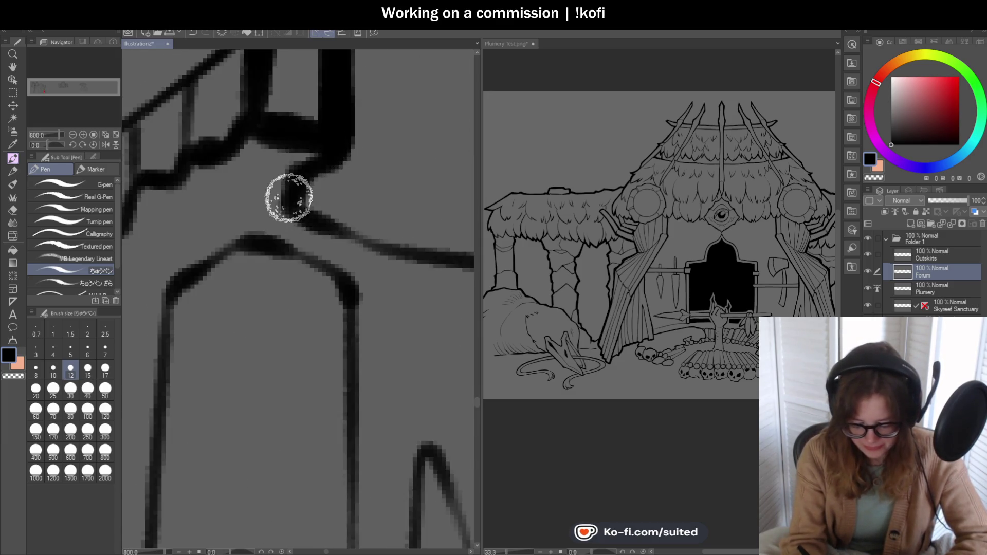
{"action": "scroll", "coordinate": [394, 256], "scroll_direction": "down", "scroll_amount": 5}
Step: With the canvas tilted about -60 degrees, redraw the slab's upper corner lines, then level the view
{"action": "left_click_drag", "start_coordinate": [49, 145], "coordinate": [41, 146]}
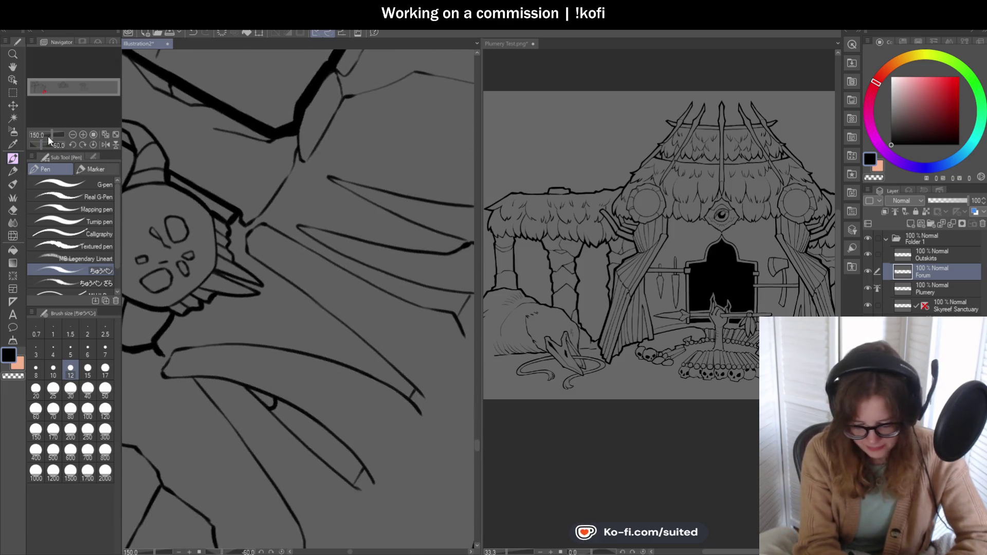
{"action": "scroll", "coordinate": [266, 216], "scroll_direction": "up", "scroll_amount": 1}
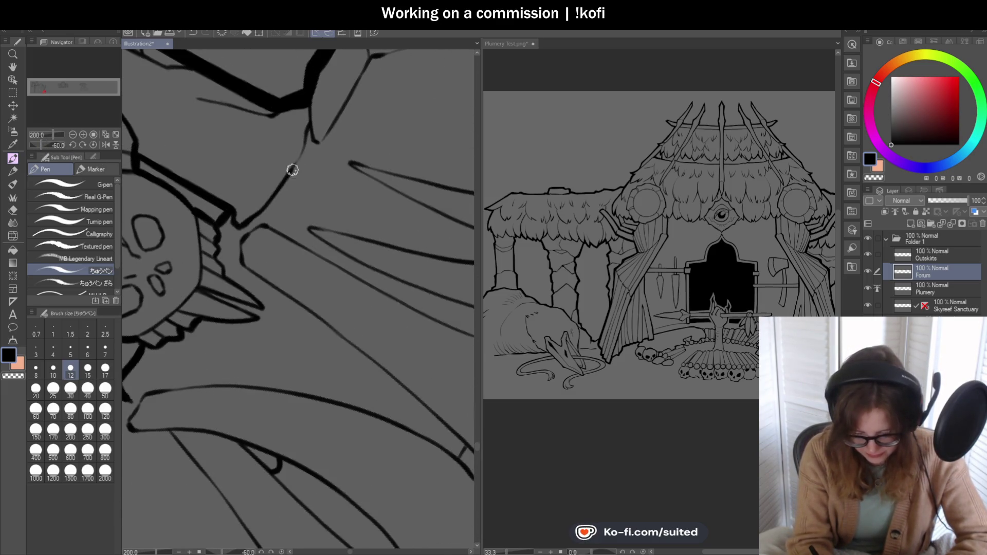
{"action": "left_click_drag", "start_coordinate": [304, 127], "coordinate": [308, 139]}
{"action": "mouse_move", "coordinate": [308, 92]}
{"action": "left_mouse_down"}
{"action": "mouse_move", "coordinate": [319, 144]}
{"action": "mouse_move", "coordinate": [337, 119]}
{"action": "left_mouse_up"}
{"action": "scroll", "coordinate": [350, 92], "scroll_direction": "down", "scroll_amount": 1}
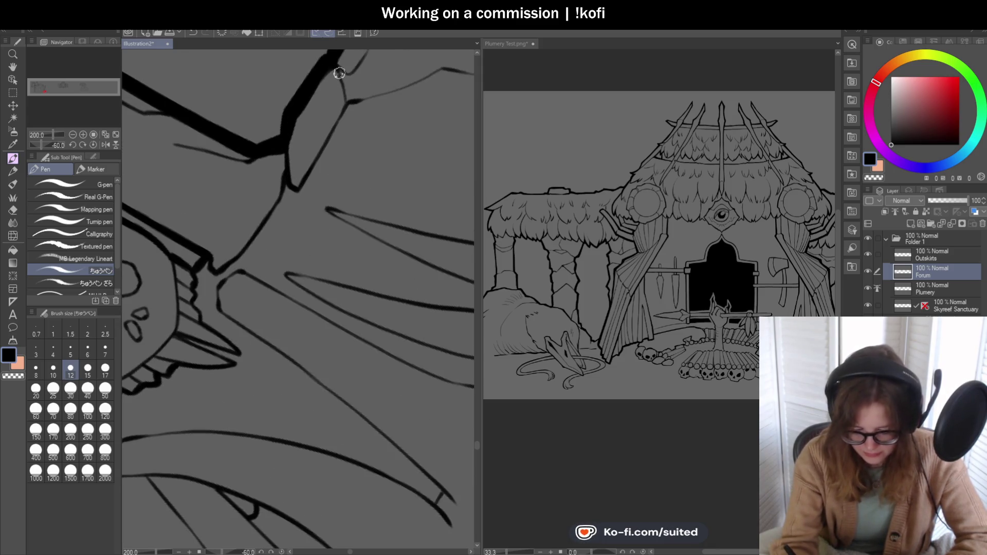
{"action": "left_click", "coordinate": [98, 144]}
Step: Ink the slab's junction with the pillar and darken its bottom-right edge
{"action": "scroll", "coordinate": [327, 177], "scroll_direction": "up", "scroll_amount": 5}
{"action": "mouse_move", "coordinate": [326, 178]}
{"action": "left_mouse_down"}
{"action": "mouse_move", "coordinate": [328, 213]}
{"action": "mouse_move", "coordinate": [421, 190]}
{"action": "left_mouse_up"}
{"action": "scroll", "coordinate": [328, 214], "scroll_direction": "down", "scroll_amount": 3}
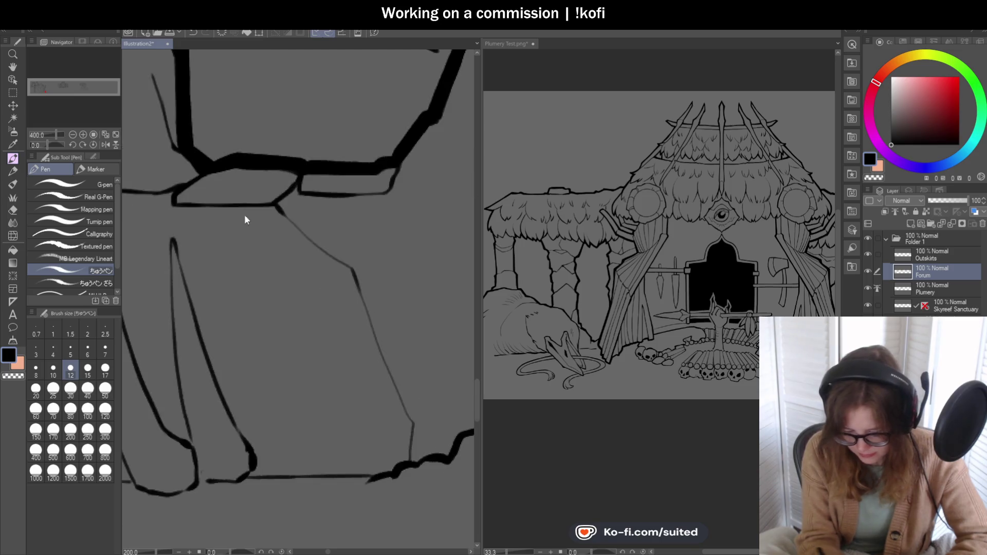
{"action": "scroll", "coordinate": [370, 193], "scroll_direction": "up", "scroll_amount": 3}
{"action": "mouse_move", "coordinate": [344, 194]}
{"action": "left_mouse_down"}
{"action": "mouse_move", "coordinate": [414, 158]}
{"action": "mouse_move", "coordinate": [401, 174]}
{"action": "mouse_move", "coordinate": [414, 126]}
{"action": "left_mouse_up"}
{"action": "scroll", "coordinate": [330, 154], "scroll_direction": "down", "scroll_amount": 6}
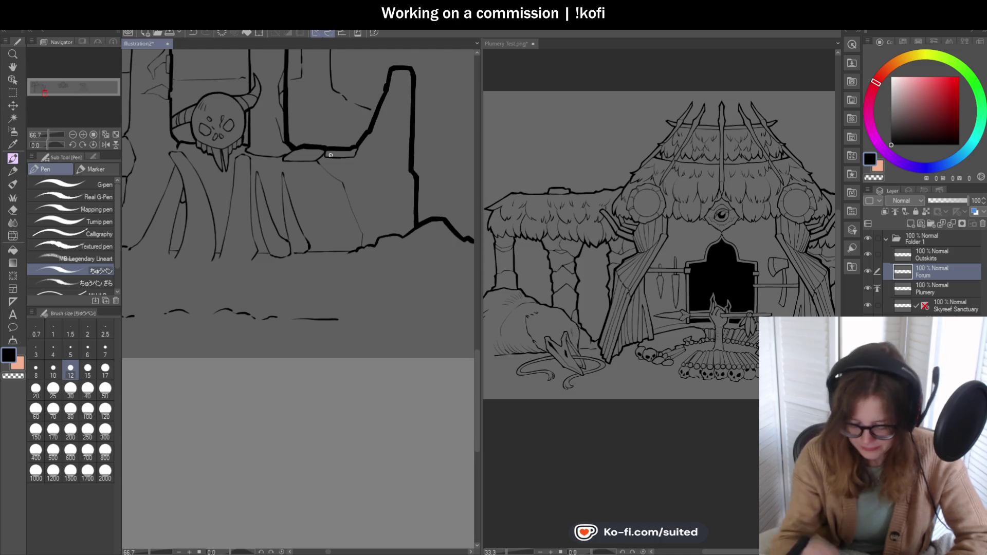
Step: Draw a thick outline down the wall's edge, redoing the misplaced stroke, and extend it to the rubble
{"action": "scroll", "coordinate": [330, 154], "scroll_direction": "up", "scroll_amount": 4}
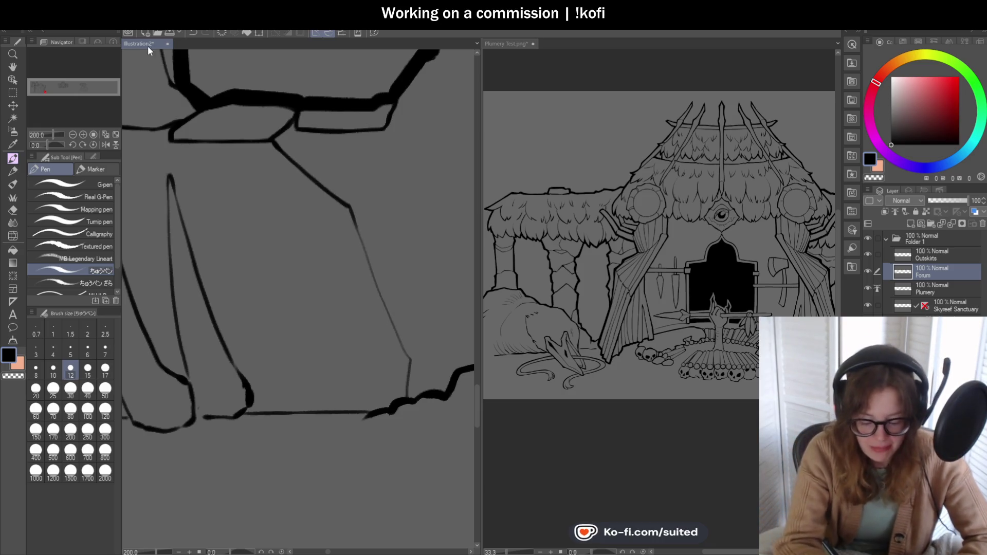
{"action": "scroll", "coordinate": [298, 241], "scroll_direction": "down", "scroll_amount": 3}
{"action": "scroll", "coordinate": [326, 194], "scroll_direction": "up", "scroll_amount": 2}
{"action": "left_click_drag", "start_coordinate": [271, 114], "coordinate": [301, 212]}
{"action": "key", "text": "ctrl+z"}
{"action": "left_click_drag", "start_coordinate": [265, 104], "coordinate": [380, 403]}
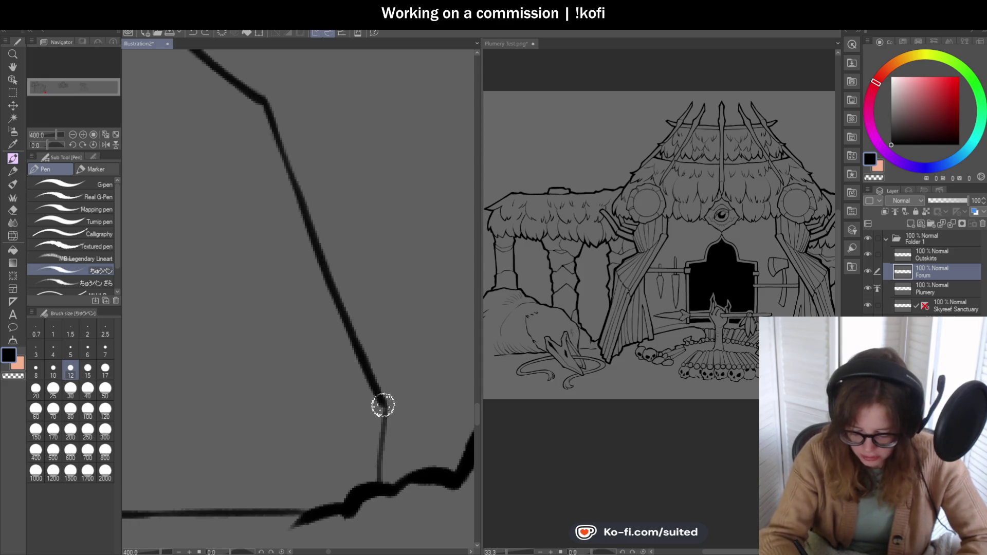
{"action": "scroll", "coordinate": [378, 334], "scroll_direction": "down", "scroll_amount": 2}
{"action": "scroll", "coordinate": [375, 275], "scroll_direction": "up", "scroll_amount": 2}
{"action": "left_click_drag", "start_coordinate": [367, 308], "coordinate": [363, 360]}
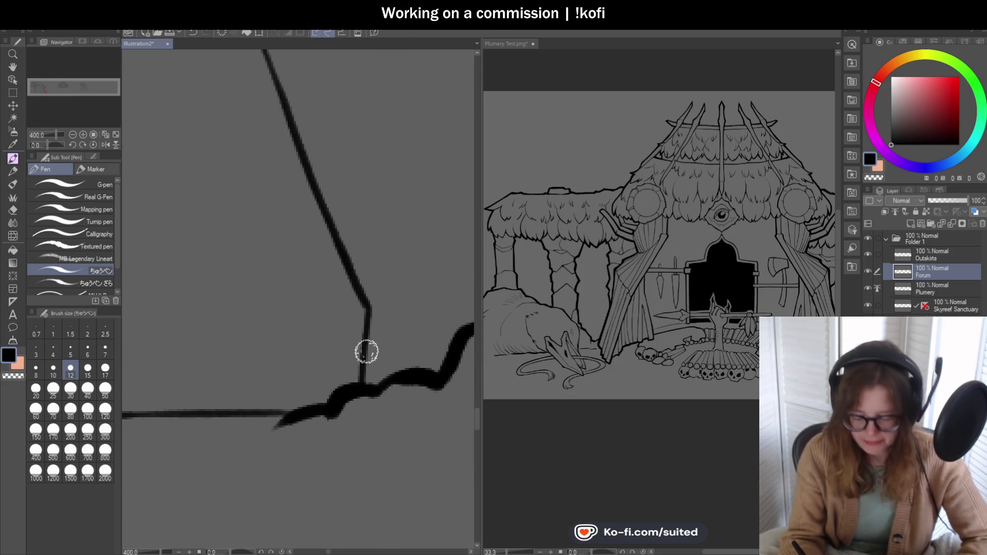
Step: Extend the wall's top stroke over to join the outline
{"action": "scroll", "coordinate": [366, 349], "scroll_direction": "down", "scroll_amount": 4}
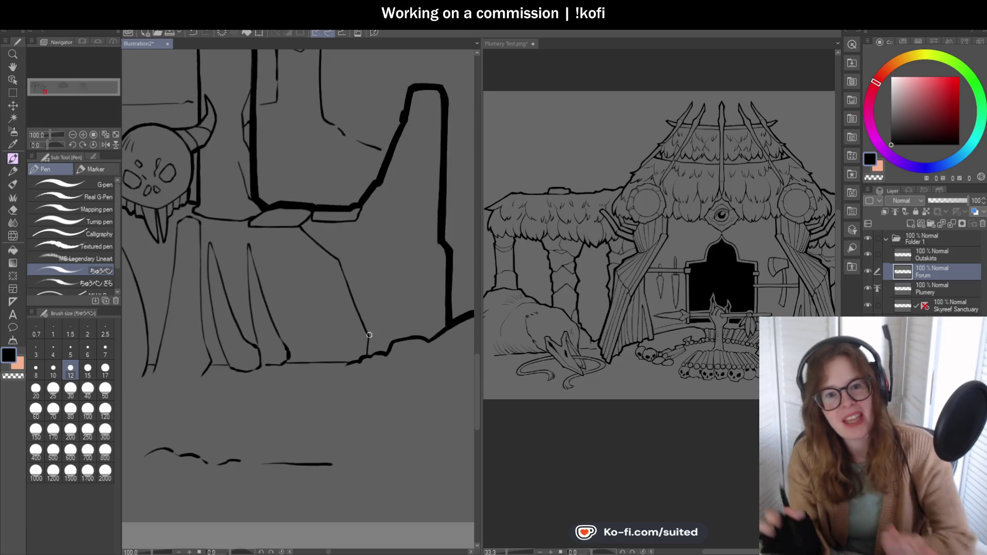
{"action": "scroll", "coordinate": [415, 257], "scroll_direction": "down", "scroll_amount": 2}
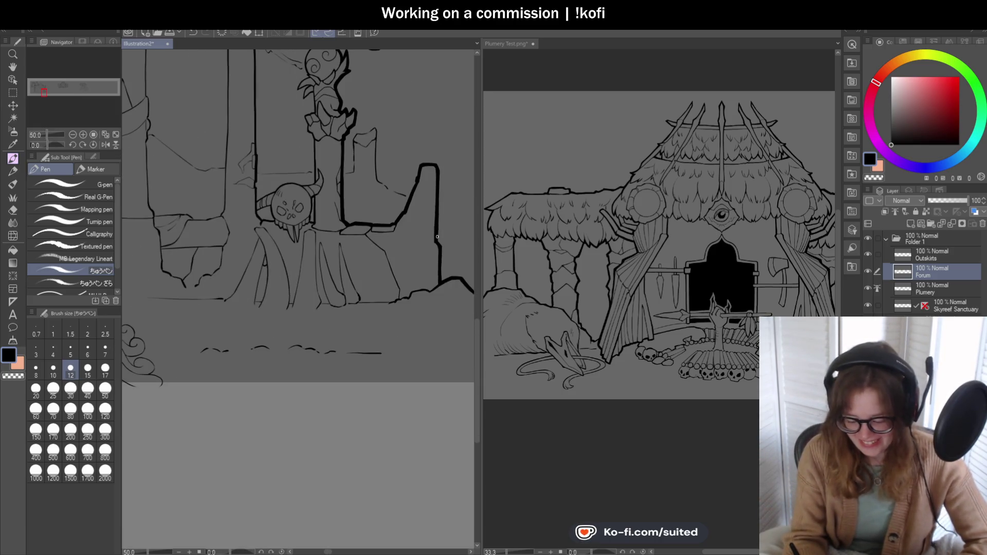
{"action": "scroll", "coordinate": [452, 185], "scroll_direction": "up", "scroll_amount": 4}
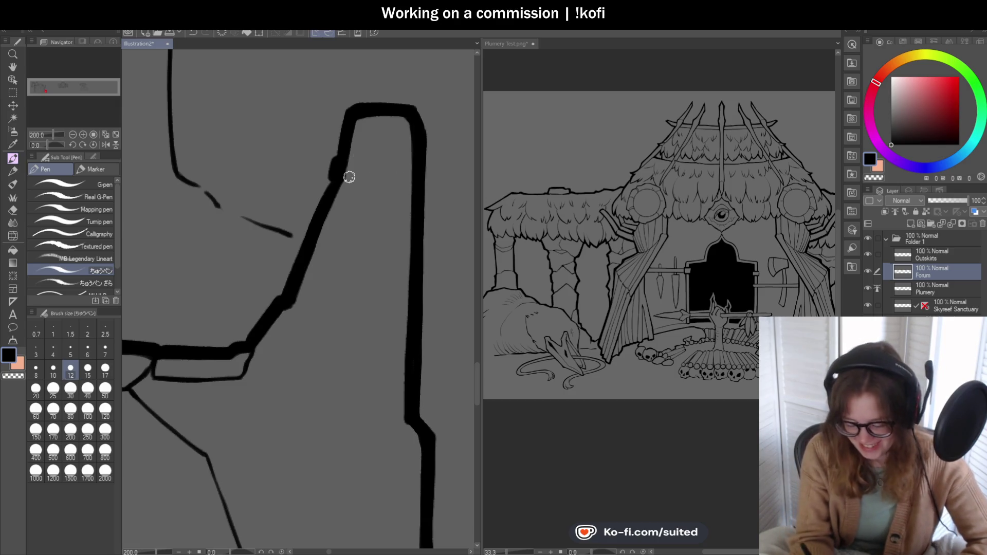
{"action": "left_click_drag", "start_coordinate": [365, 183], "coordinate": [418, 180]}
{"action": "scroll", "coordinate": [334, 175], "scroll_direction": "down", "scroll_amount": 3}
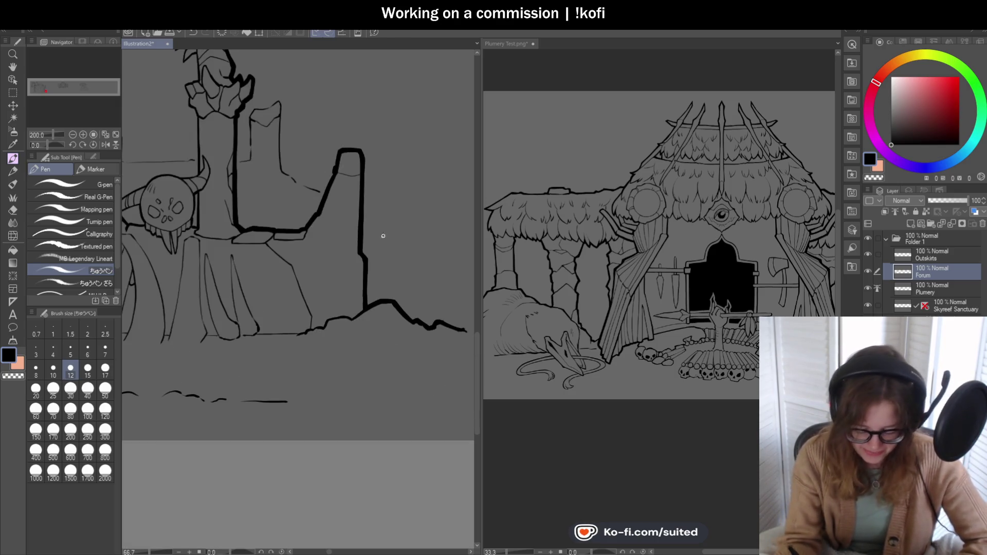
{"action": "scroll", "coordinate": [427, 265], "scroll_direction": "up", "scroll_amount": 2}
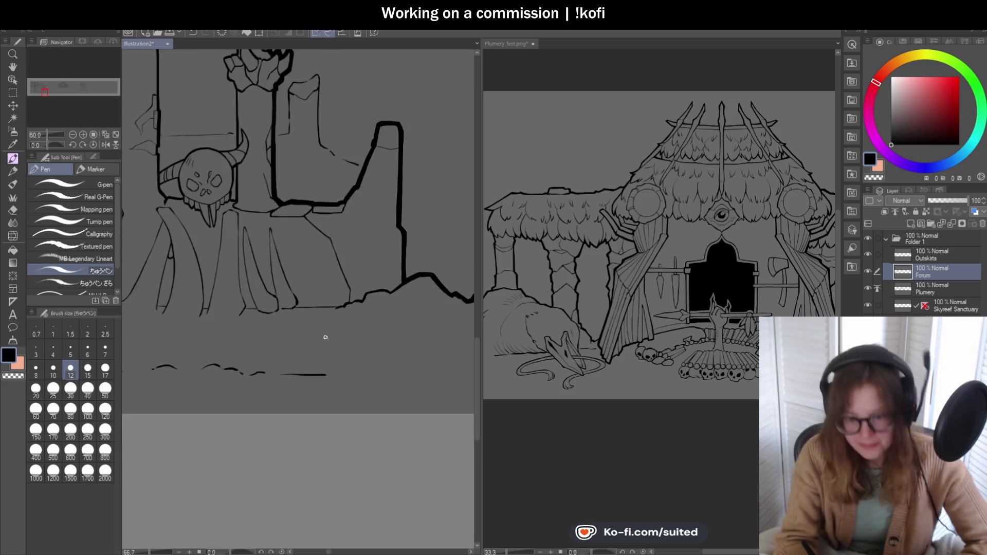
Step: With the view tilted about -65 degrees, ink the diagonal wall line boldly, then level the canvas
{"action": "left_click_drag", "start_coordinate": [42, 147], "coordinate": [46, 144]}
{"action": "left_click_drag", "start_coordinate": [330, 174], "coordinate": [278, 290]}
{"action": "key", "text": "ctrl+z"}
{"action": "left_click_drag", "start_coordinate": [329, 174], "coordinate": [286, 276]}
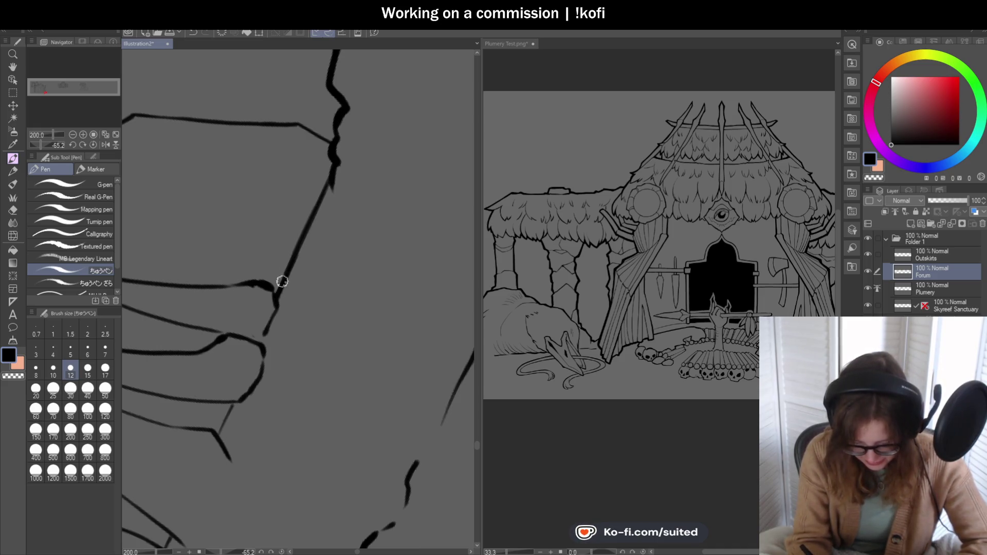
{"action": "left_click", "coordinate": [90, 145]}
{"action": "scroll", "coordinate": [361, 298], "scroll_direction": "down", "scroll_amount": 3}
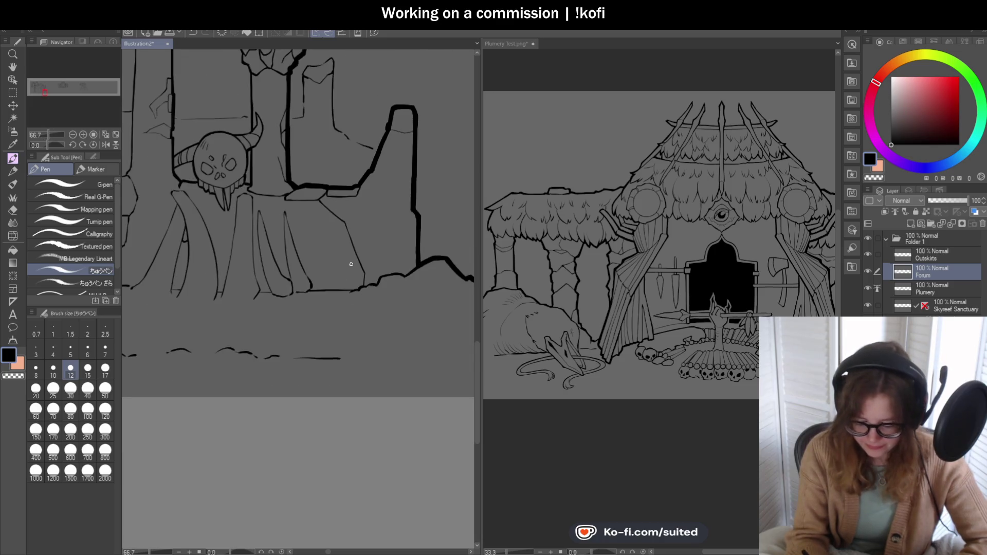
{"action": "scroll", "coordinate": [351, 265], "scroll_direction": "down", "scroll_amount": 2}
{"action": "scroll", "coordinate": [283, 85], "scroll_direction": "up", "scroll_amount": 1}
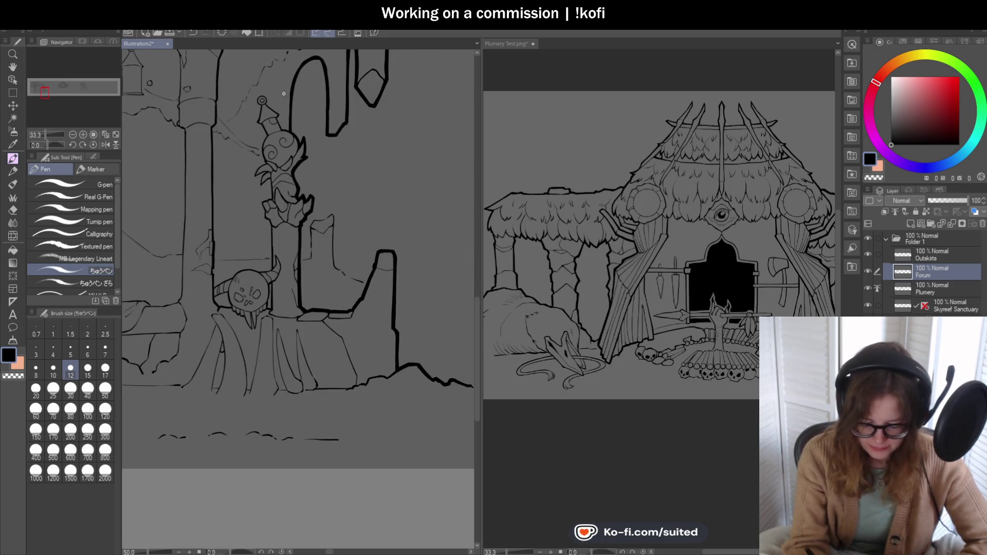
Step: Thicken the horn's edge with a bold ink stroke, then save the illustration with Ctrl+S
{"action": "scroll", "coordinate": [296, 218], "scroll_direction": "down", "scroll_amount": 2}
{"action": "scroll", "coordinate": [310, 91], "scroll_direction": "up", "scroll_amount": 6}
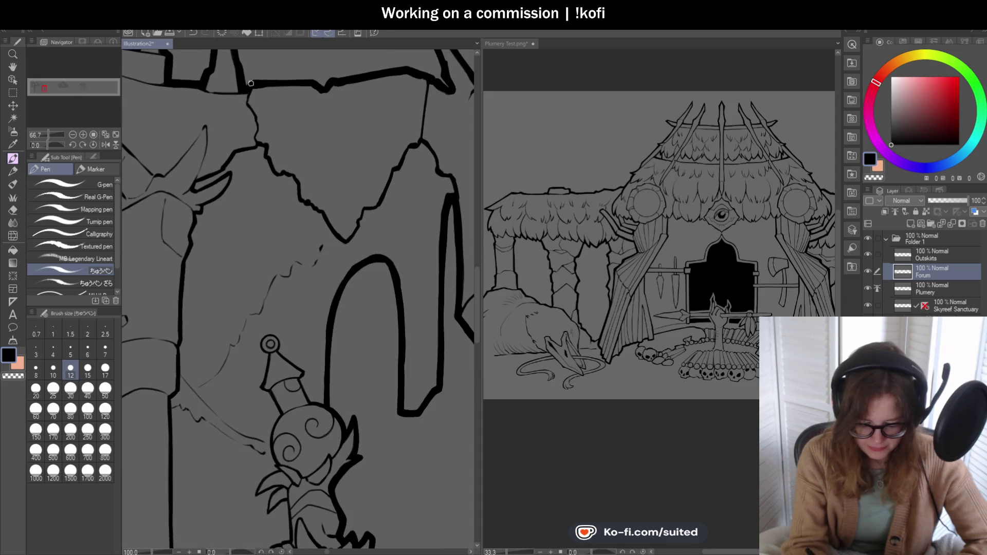
{"action": "scroll", "coordinate": [378, 141], "scroll_direction": "down", "scroll_amount": 3}
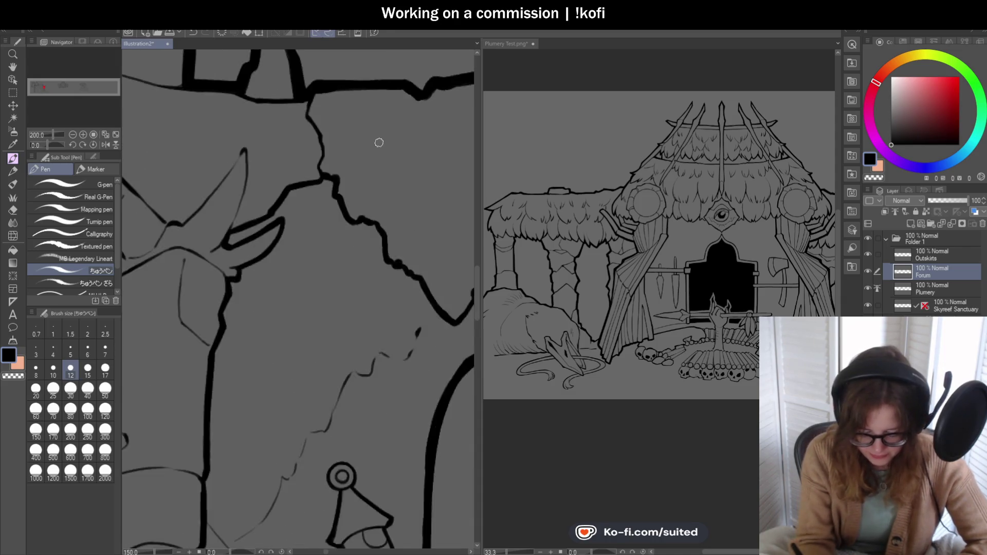
{"action": "scroll", "coordinate": [309, 193], "scroll_direction": "up", "scroll_amount": 3}
{"action": "mouse_move", "coordinate": [272, 190]}
{"action": "left_mouse_down"}
{"action": "mouse_move", "coordinate": [354, 96]}
{"action": "mouse_move", "coordinate": [330, 264]}
{"action": "mouse_move", "coordinate": [289, 223]}
{"action": "mouse_move", "coordinate": [211, 176]}
{"action": "mouse_move", "coordinate": [458, 180]}
{"action": "mouse_move", "coordinate": [288, 194]}
{"action": "mouse_move", "coordinate": [144, 291]}
{"action": "left_mouse_up"}
{"action": "scroll", "coordinate": [311, 223], "scroll_direction": "up", "scroll_amount": 2}
{"action": "scroll", "coordinate": [335, 205], "scroll_direction": "down", "scroll_amount": 4}
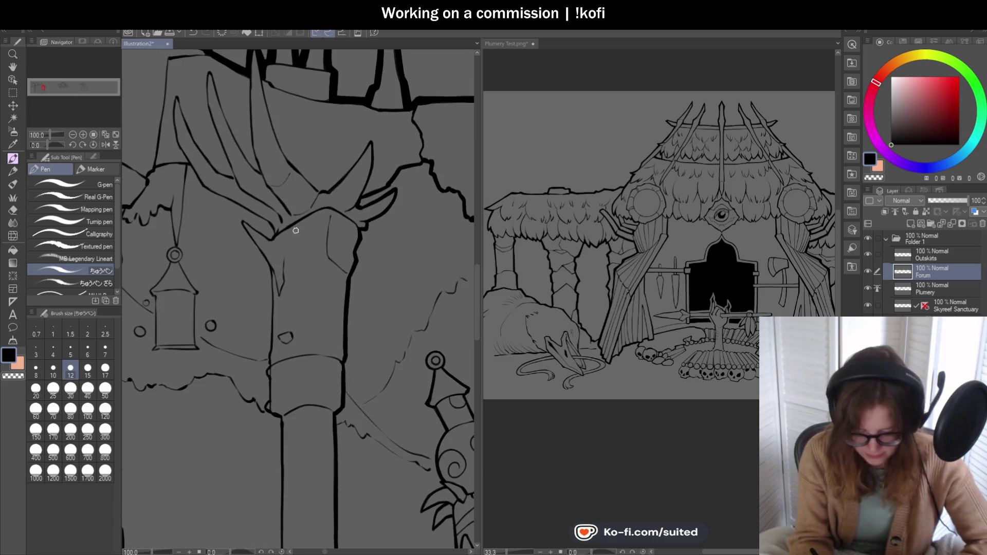
{"action": "key", "text": "ctrl+s"}
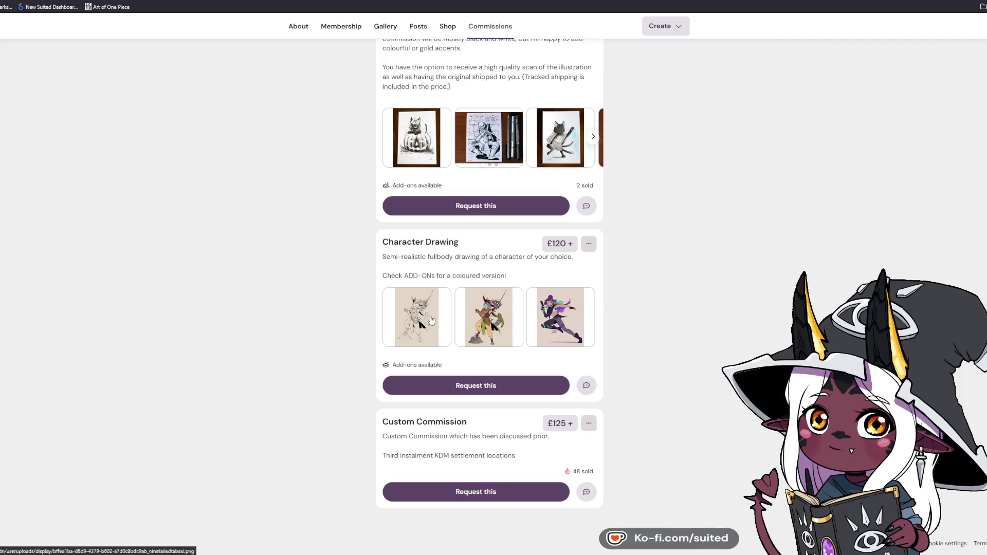
Step: View the pirate cat lineart example and its coloured version, then close it
{"action": "left_click", "coordinate": [435, 323]}
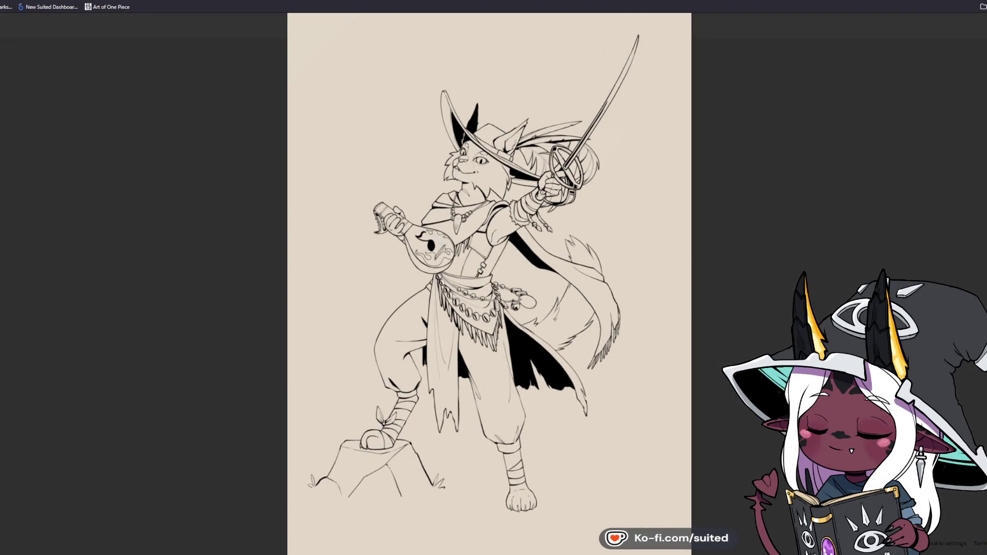
{"action": "key", "text": "Right"}
{"action": "key", "text": "Right"}
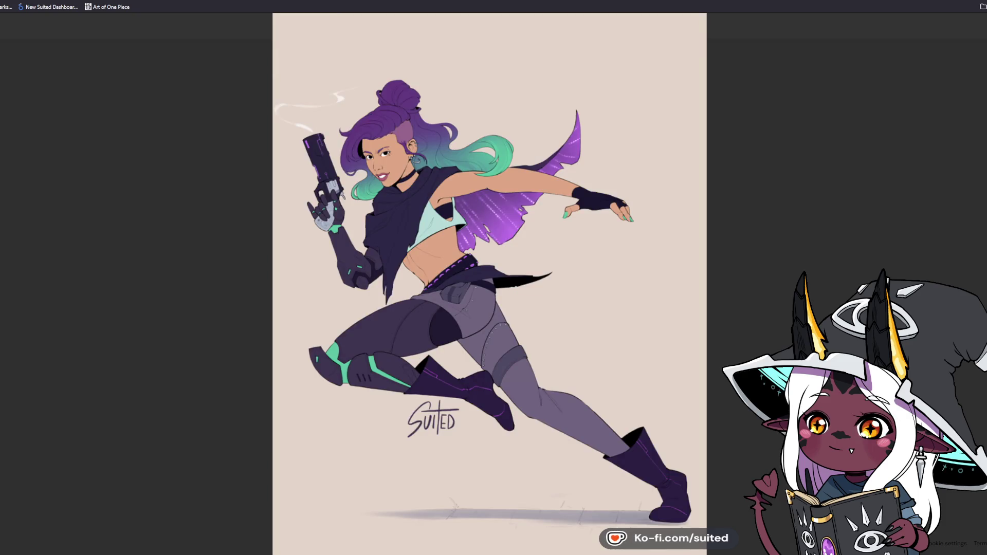
{"action": "left_click", "coordinate": [859, 244]}
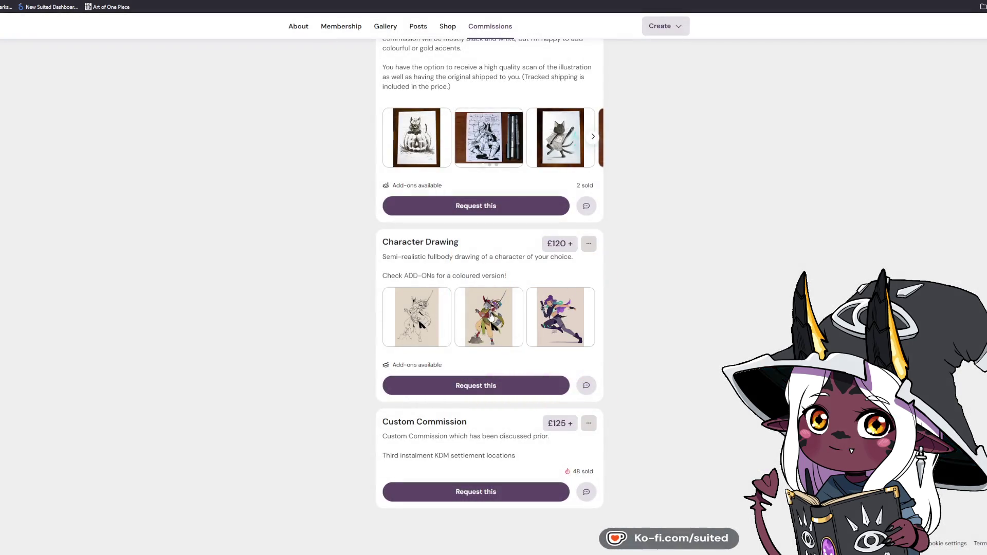
Step: Browse the ink illustration examples from the cat in kimono to the tarot cards and witch, then close
{"action": "scroll", "coordinate": [672, 386], "scroll_direction": "up", "scroll_amount": 4}
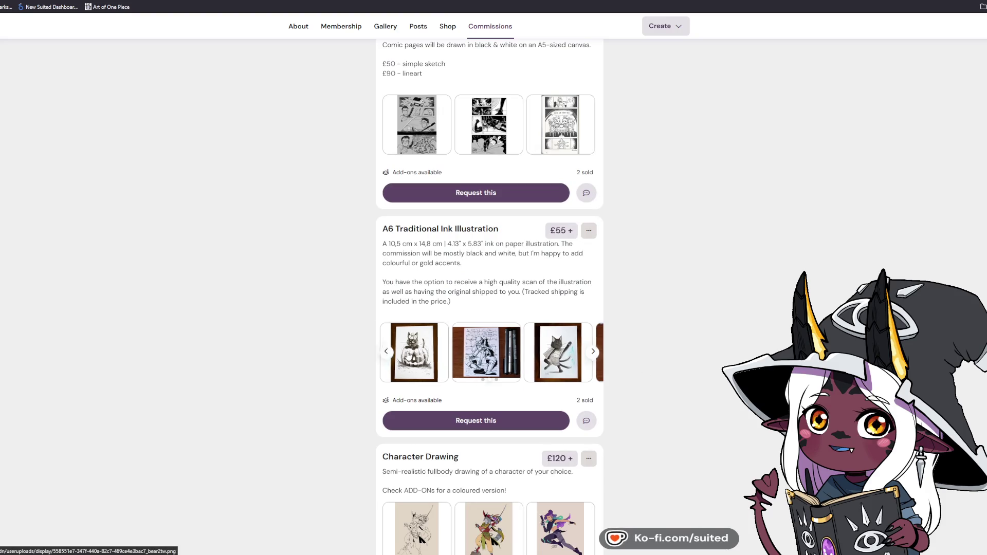
{"action": "left_click", "coordinate": [555, 357]}
{"action": "key", "text": "Right"}
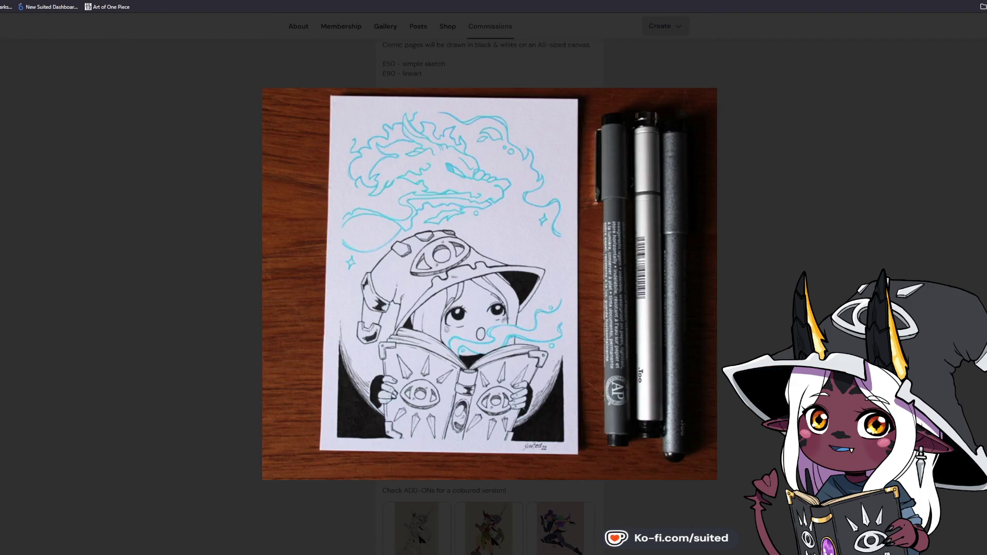
{"action": "key", "text": "Right"}
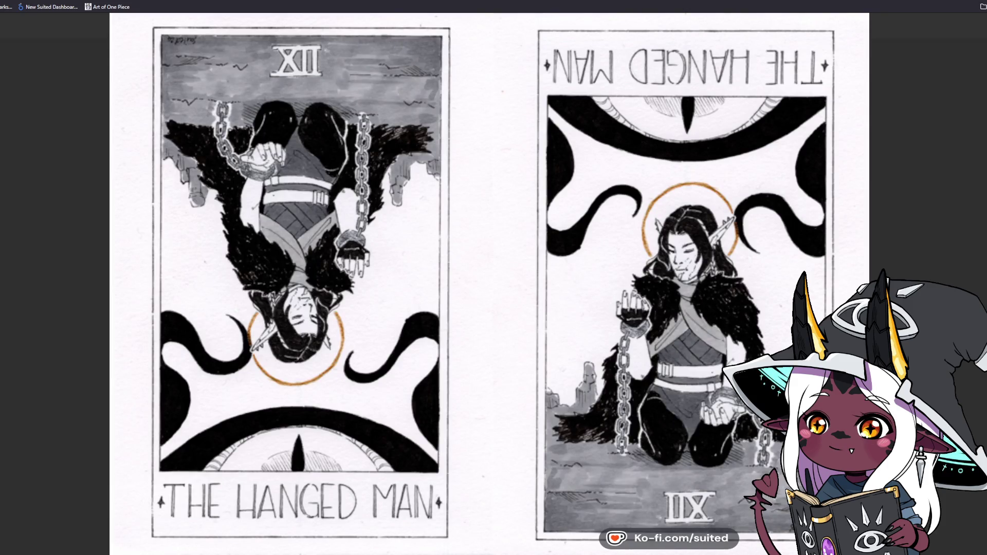
{"action": "key", "text": "Left"}
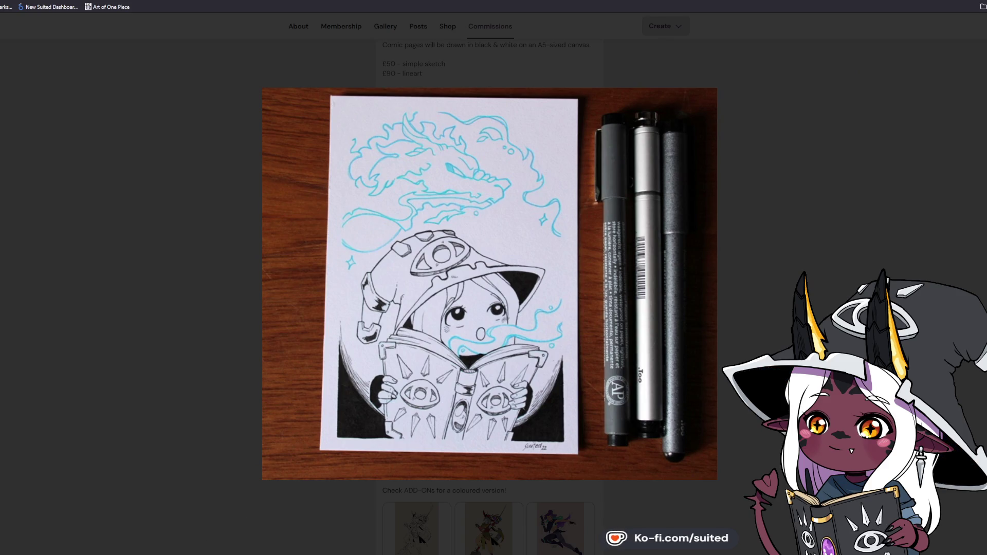
{"action": "key", "text": "Escape"}
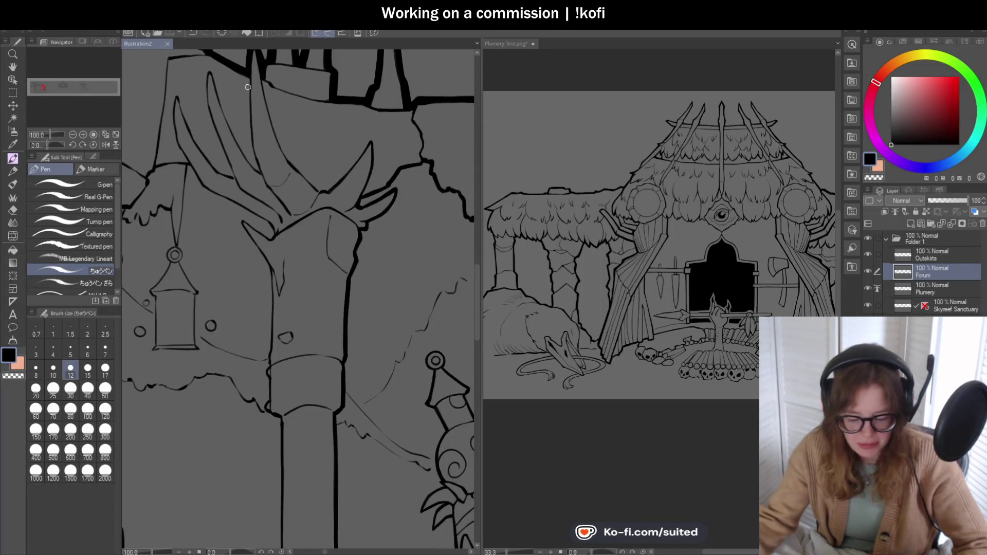
Step: Zoom out and pan across the panorama to the tentacle gate, Mask Maker and Kingsmith, then back to the Forum
{"action": "scroll", "coordinate": [319, 227], "scroll_direction": "down", "scroll_amount": 5}
{"action": "scroll", "coordinate": [358, 207], "scroll_direction": "down", "scroll_amount": 4}
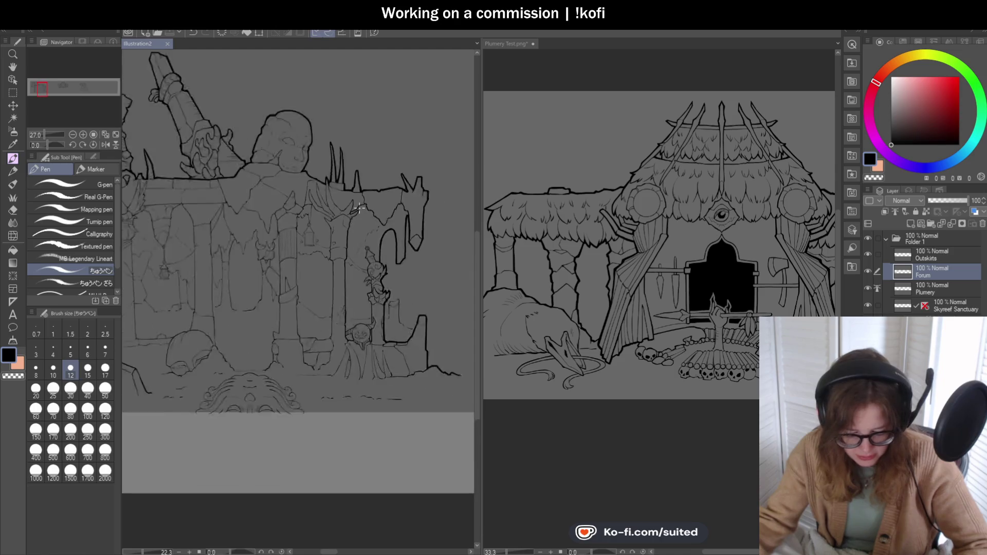
{"action": "left_click", "coordinate": [13, 67]}
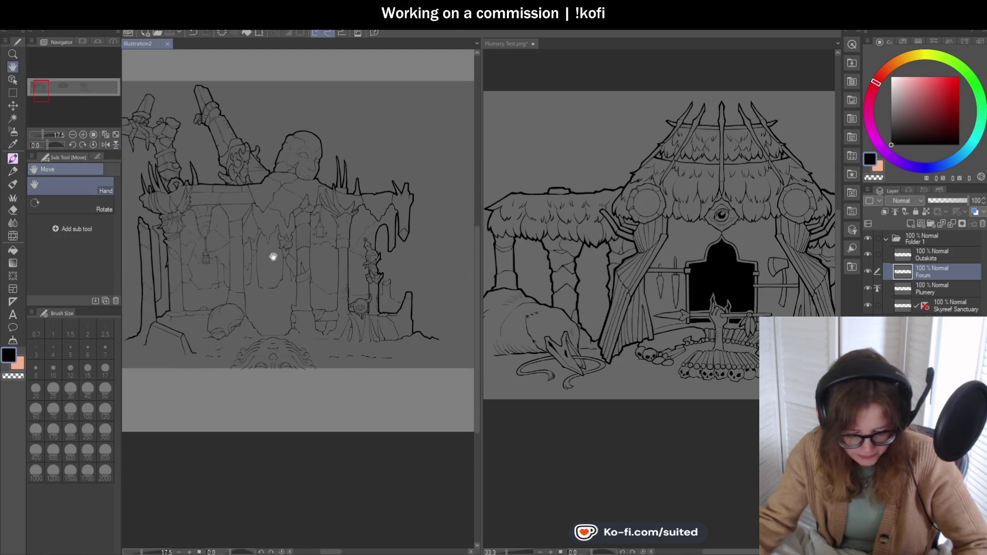
{"action": "scroll", "coordinate": [273, 255], "scroll_direction": "down", "scroll_amount": 2}
{"action": "mouse_move", "coordinate": [282, 256]}
{"action": "left_mouse_down"}
{"action": "mouse_move", "coordinate": [306, 271]}
{"action": "mouse_move", "coordinate": [213, 280]}
{"action": "left_mouse_up"}
{"action": "left_click_drag", "start_coordinate": [403, 288], "coordinate": [277, 293]}
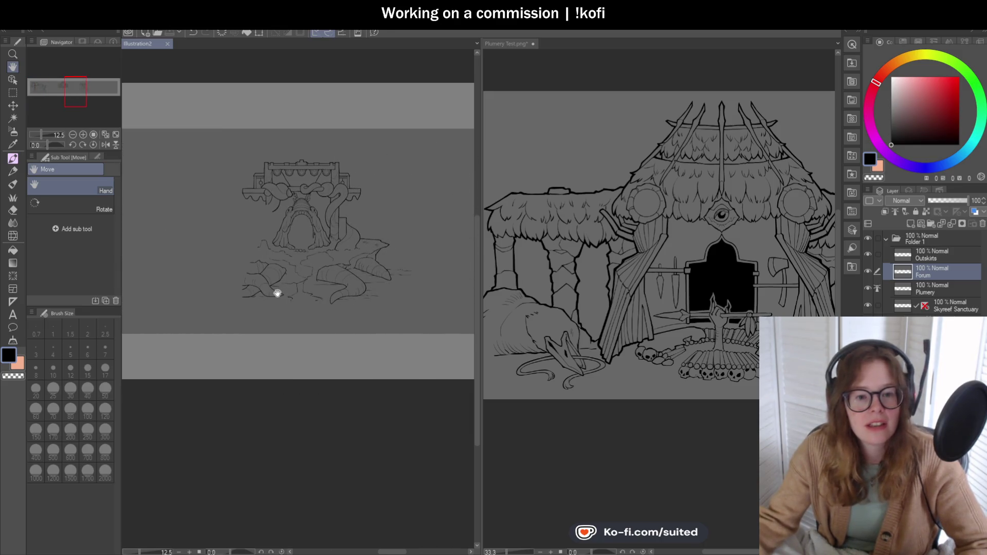
{"action": "left_click_drag", "start_coordinate": [401, 273], "coordinate": [169, 272]}
{"action": "mouse_move", "coordinate": [364, 275]}
{"action": "left_mouse_down"}
{"action": "mouse_move", "coordinate": [190, 276]}
{"action": "mouse_move", "coordinate": [265, 279]}
{"action": "left_mouse_up"}
{"action": "left_click_drag", "start_coordinate": [154, 272], "coordinate": [383, 266]}
{"action": "left_click_drag", "start_coordinate": [237, 265], "coordinate": [341, 262]}
{"action": "mouse_move", "coordinate": [134, 261]}
{"action": "left_mouse_down"}
{"action": "mouse_move", "coordinate": [368, 260]}
{"action": "mouse_move", "coordinate": [266, 257]}
{"action": "left_mouse_up"}
Step: Move the view over to the Gormery throne sketch and nudge across it
{"action": "scroll", "coordinate": [327, 240], "scroll_direction": "up", "scroll_amount": 3}
{"action": "mouse_move", "coordinate": [364, 240]}
{"action": "left_mouse_down"}
{"action": "mouse_move", "coordinate": [291, 240]}
{"action": "mouse_move", "coordinate": [219, 270]}
{"action": "left_mouse_up"}
{"action": "scroll", "coordinate": [286, 251], "scroll_direction": "down", "scroll_amount": 1}
{"action": "scroll", "coordinate": [274, 262], "scroll_direction": "down", "scroll_amount": 1}
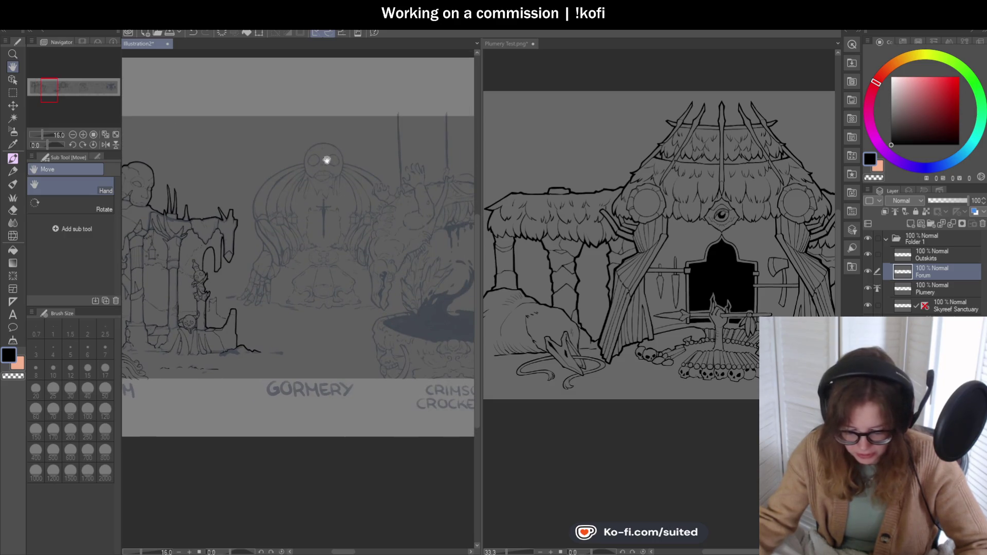
{"action": "scroll", "coordinate": [315, 277], "scroll_direction": "up", "scroll_amount": 3}
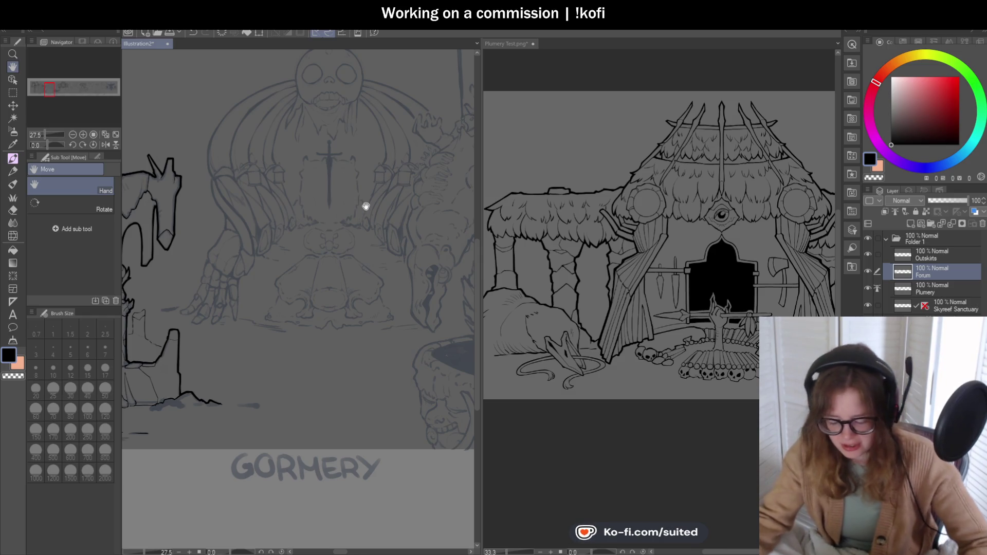
{"action": "left_click_drag", "start_coordinate": [366, 207], "coordinate": [333, 200]}
Step: Scroll right along the panorama, then down and back left
{"action": "scroll", "coordinate": [333, 200], "scroll_direction": "right", "scroll_amount": 4}
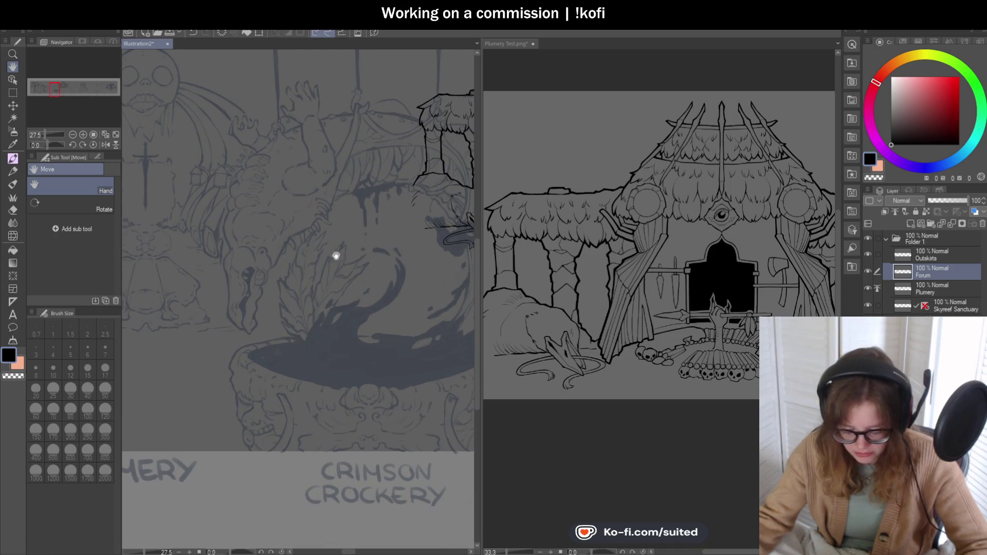
{"action": "scroll", "coordinate": [283, 281], "scroll_direction": "down", "scroll_amount": 4}
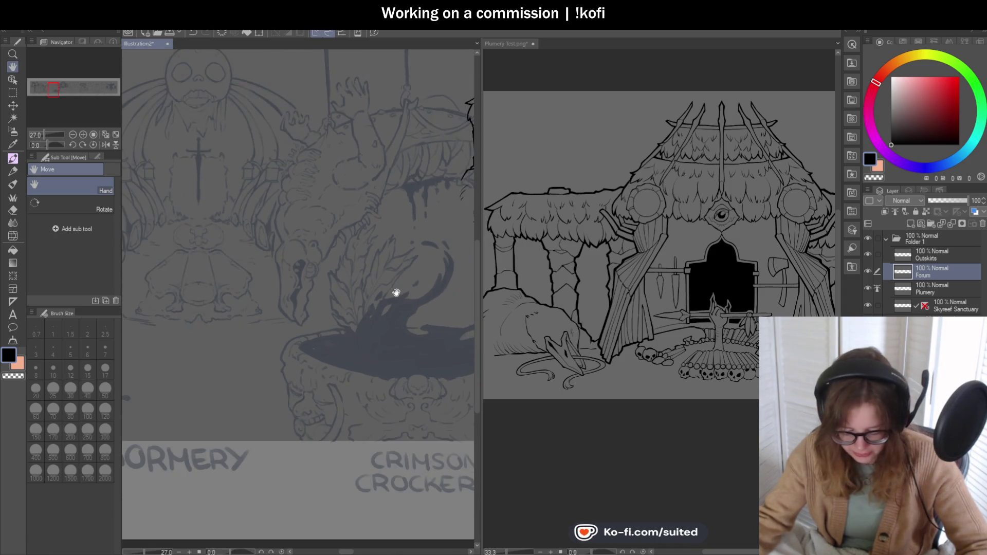
{"action": "scroll", "coordinate": [387, 312], "scroll_direction": "right", "scroll_amount": 10}
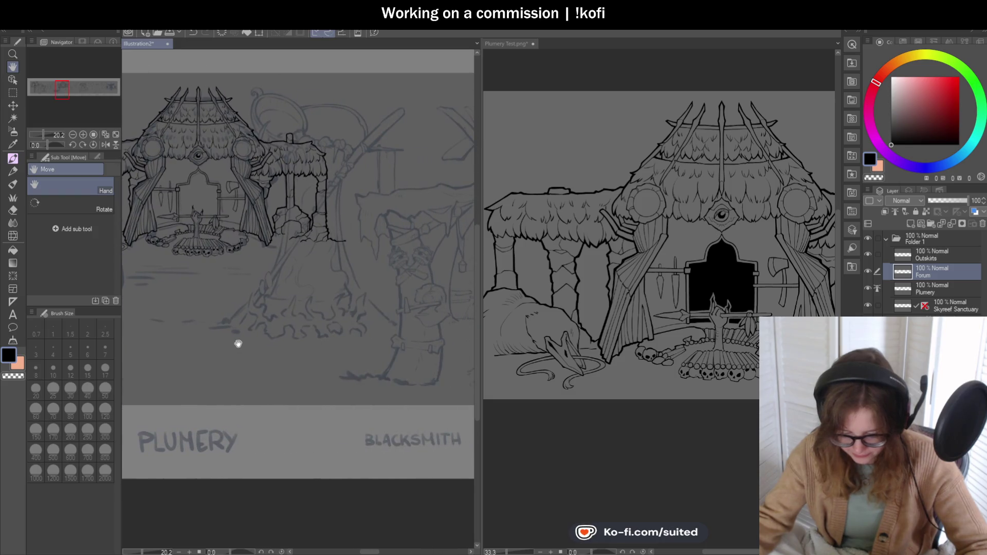
{"action": "scroll", "coordinate": [287, 297], "scroll_direction": "right", "scroll_amount": 3}
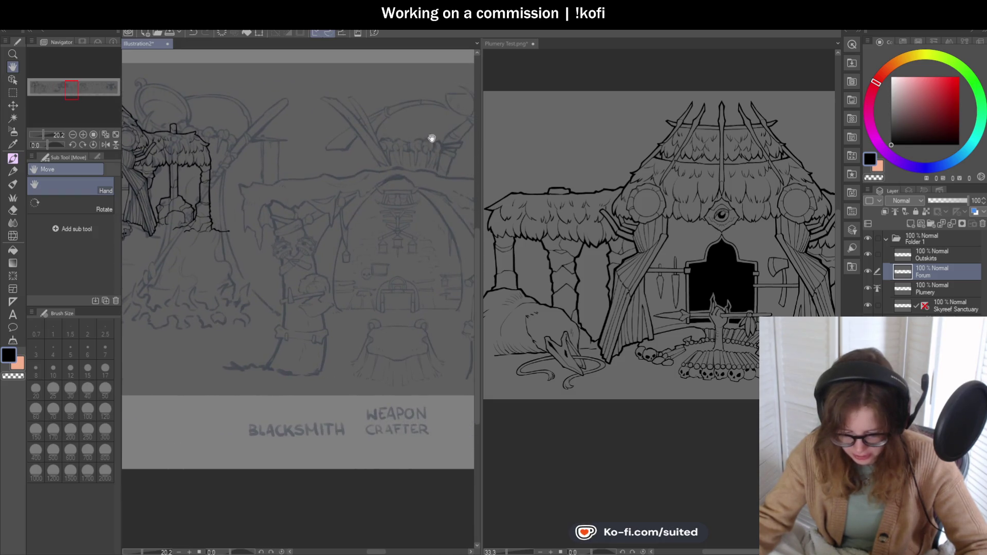
{"action": "scroll", "coordinate": [299, 237], "scroll_direction": "right", "scroll_amount": 2}
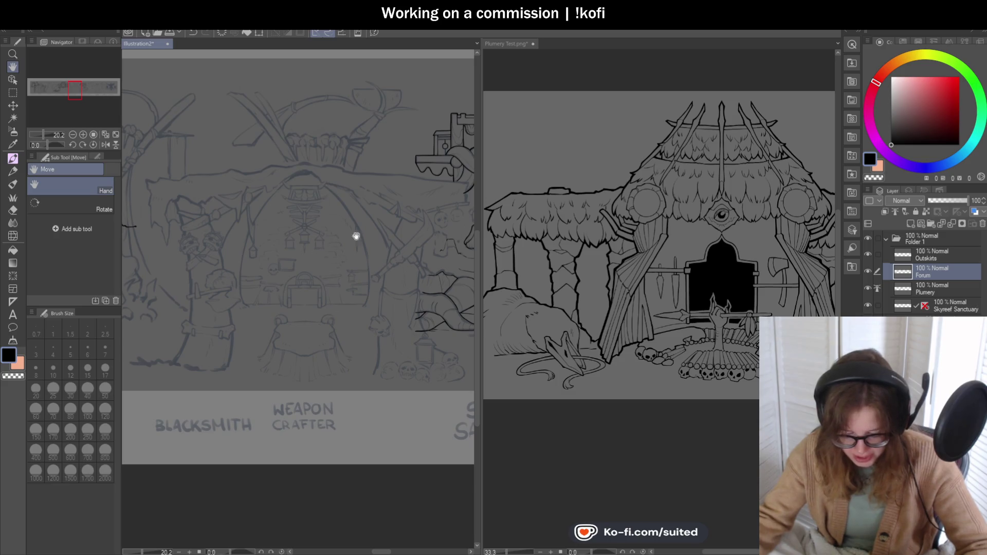
{"action": "scroll", "coordinate": [344, 242], "scroll_direction": "right", "scroll_amount": 5}
{"action": "scroll", "coordinate": [380, 275], "scroll_direction": "right", "scroll_amount": 4}
{"action": "scroll", "coordinate": [258, 229], "scroll_direction": "right", "scroll_amount": 3}
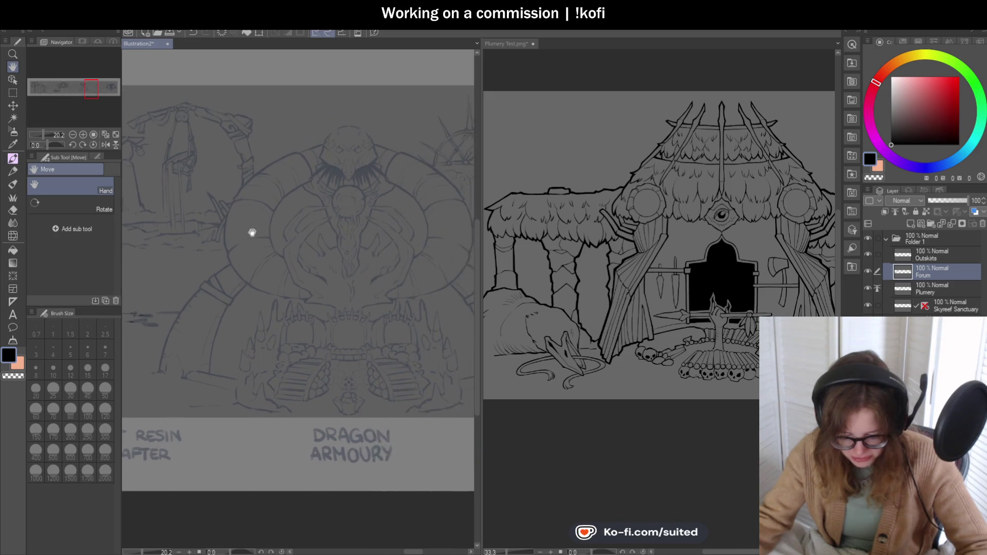
{"action": "scroll", "coordinate": [316, 272], "scroll_direction": "right", "scroll_amount": 3}
{"action": "scroll", "coordinate": [315, 272], "scroll_direction": "right", "scroll_amount": 2}
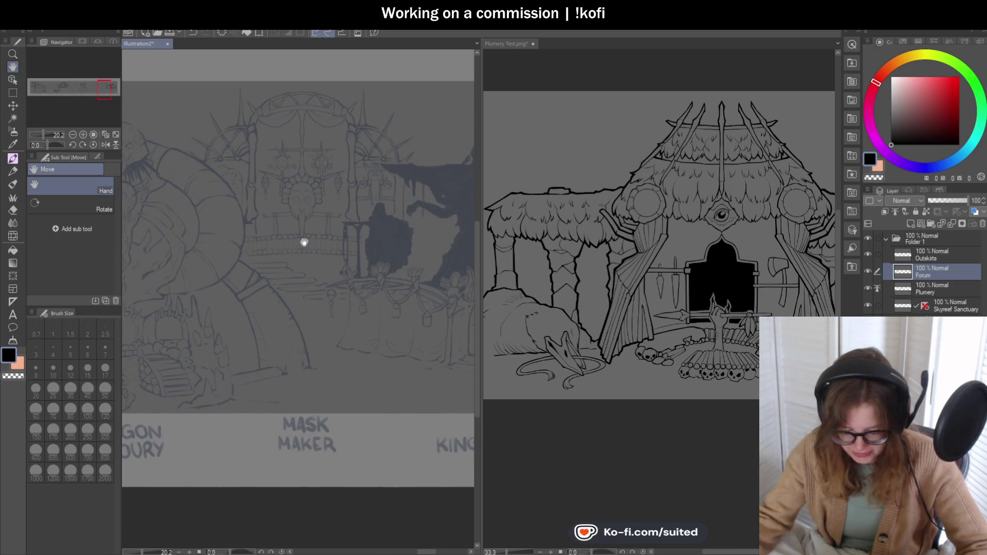
{"action": "scroll", "coordinate": [232, 273], "scroll_direction": "right", "scroll_amount": 2}
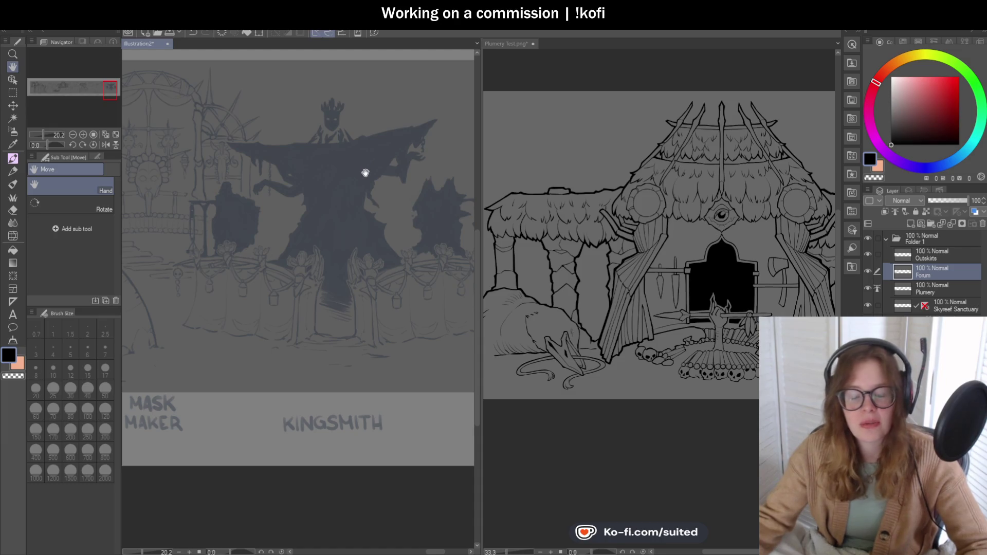
{"action": "scroll", "coordinate": [255, 202], "scroll_direction": "down", "scroll_amount": 2}
{"action": "scroll", "coordinate": [267, 253], "scroll_direction": "down", "scroll_amount": 1}
{"action": "scroll", "coordinate": [359, 238], "scroll_direction": "down", "scroll_amount": 3}
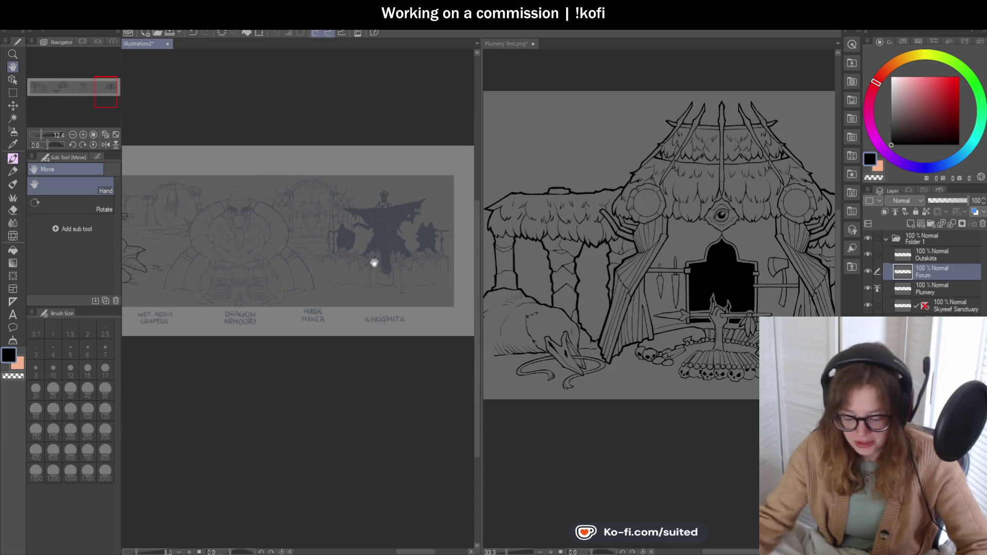
{"action": "scroll", "coordinate": [195, 271], "scroll_direction": "left", "scroll_amount": 5}
{"action": "scroll", "coordinate": [215, 278], "scroll_direction": "left", "scroll_amount": 1}
{"action": "scroll", "coordinate": [216, 278], "scroll_direction": "left", "scroll_amount": 5}
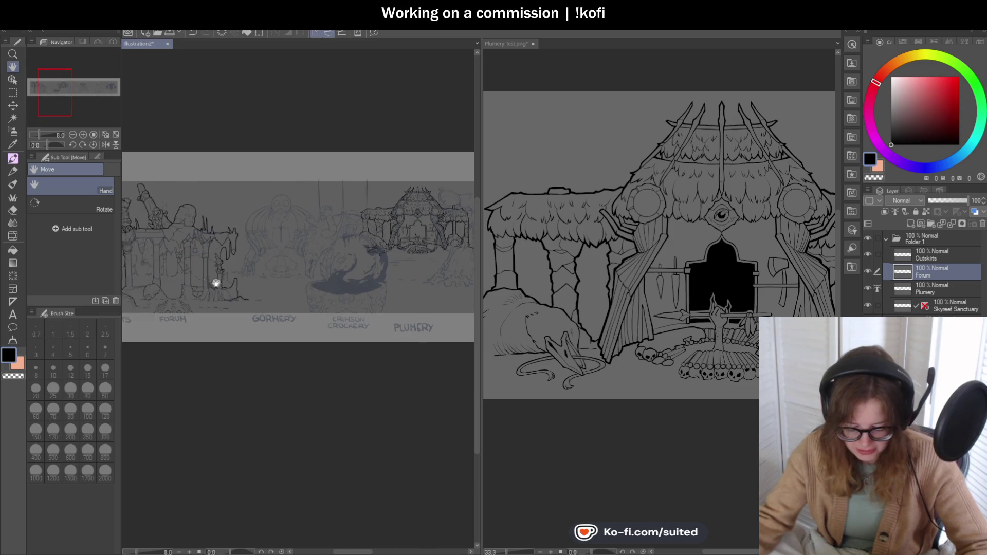
{"action": "scroll", "coordinate": [309, 274], "scroll_direction": "up", "scroll_amount": 3}
Step: Reframe on the Forum sketch, widen the canvas pane beside the reference, and shift the drawing left
{"action": "left_click_drag", "start_coordinate": [325, 252], "coordinate": [374, 273]}
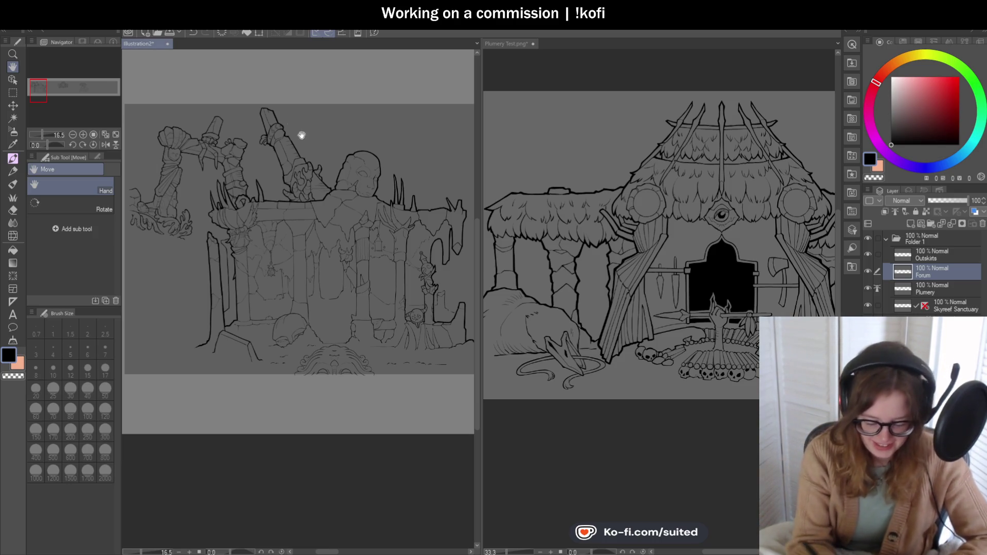
{"action": "scroll", "coordinate": [437, 304], "scroll_direction": "up", "scroll_amount": 3}
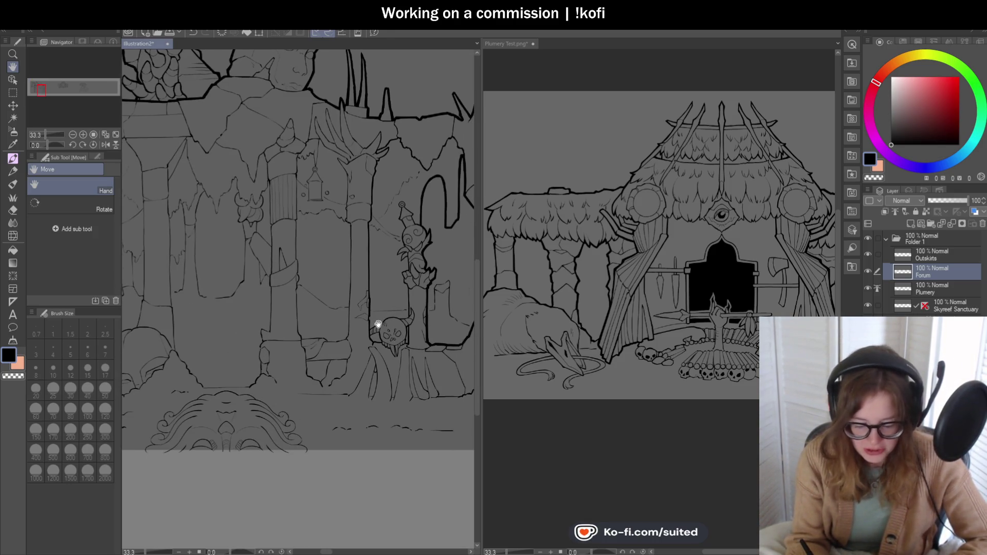
{"action": "left_click_drag", "start_coordinate": [482, 290], "coordinate": [592, 275]}
{"action": "left_click_drag", "start_coordinate": [397, 307], "coordinate": [339, 297]}
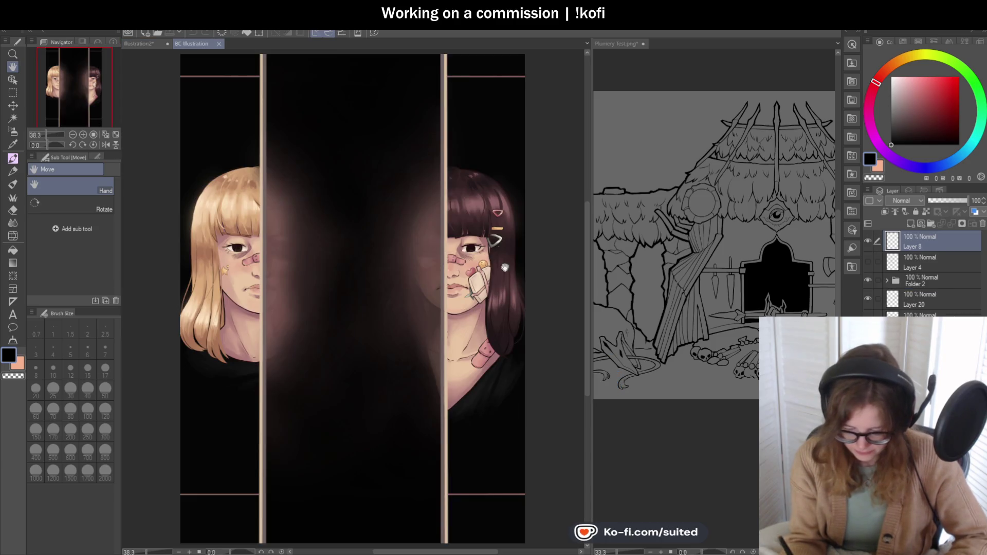
{"action": "left_click_drag", "start_coordinate": [457, 402], "coordinate": [456, 379]}
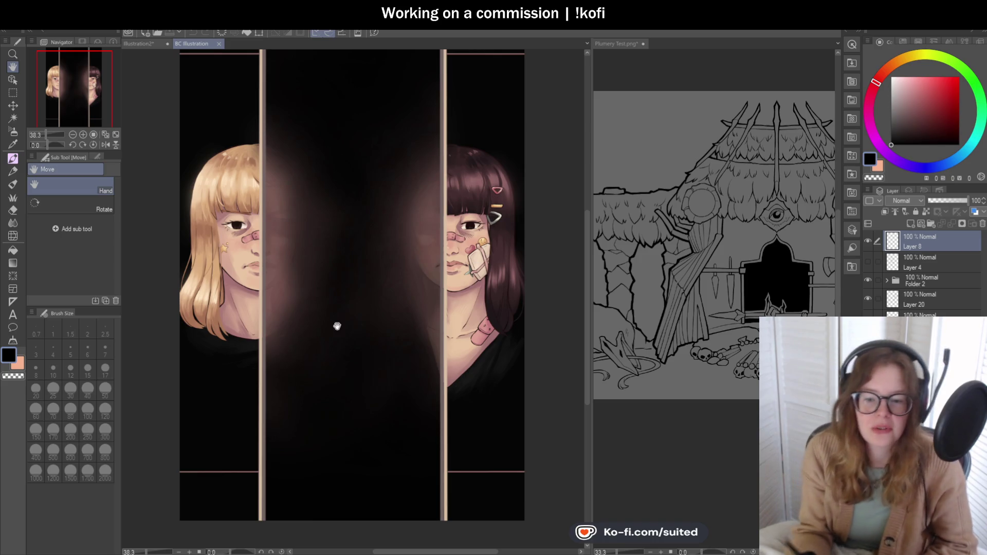
{"action": "mouse_move", "coordinate": [436, 290]}
{"action": "left_mouse_down"}
{"action": "mouse_move", "coordinate": [432, 326]}
{"action": "mouse_move", "coordinate": [447, 315]}
{"action": "left_mouse_up"}
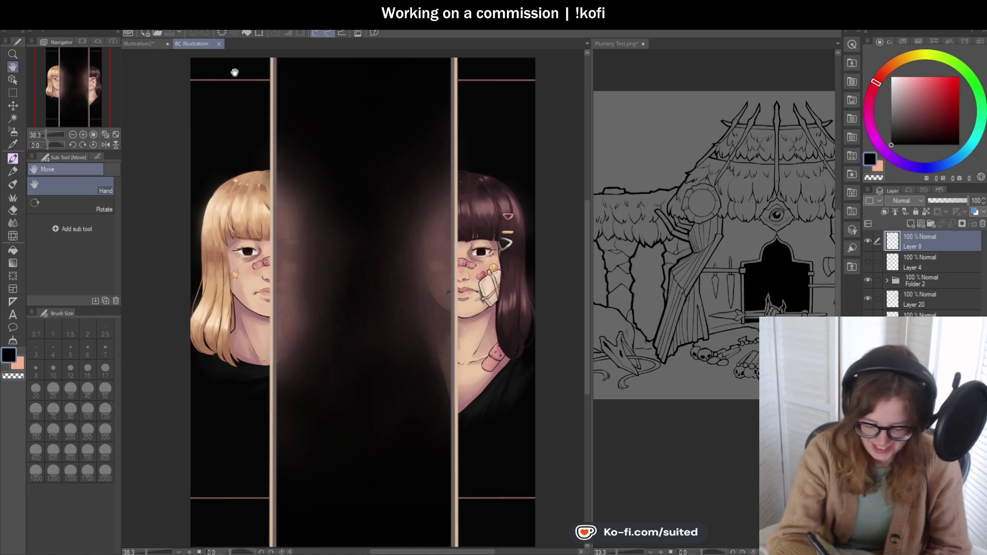
{"action": "left_click", "coordinate": [219, 45]}
{"action": "scroll", "coordinate": [436, 335], "scroll_direction": "down", "scroll_amount": 1}
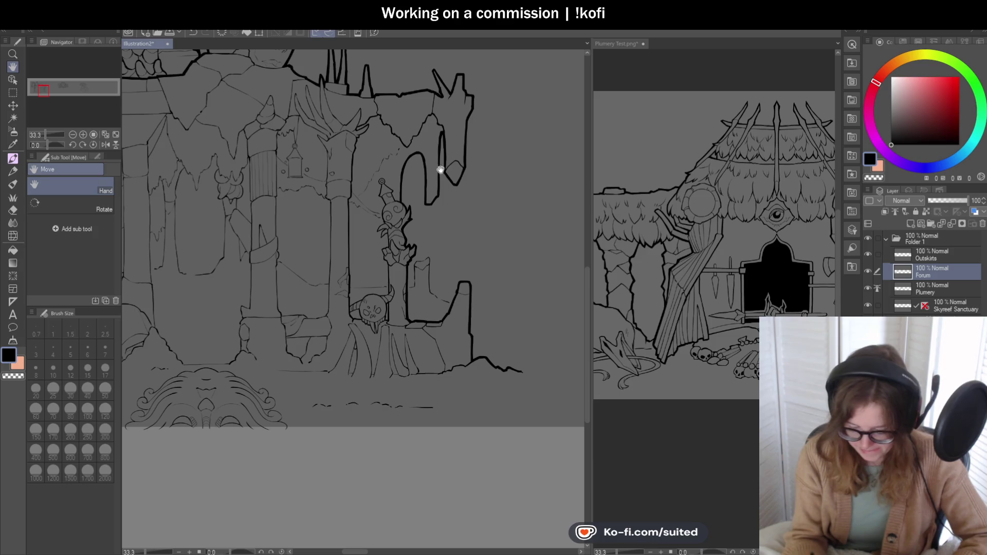
Step: Switch to the pen, ink a new line along the horn and thicken its outline down its length
{"action": "scroll", "coordinate": [383, 115], "scroll_direction": "up", "scroll_amount": 3}
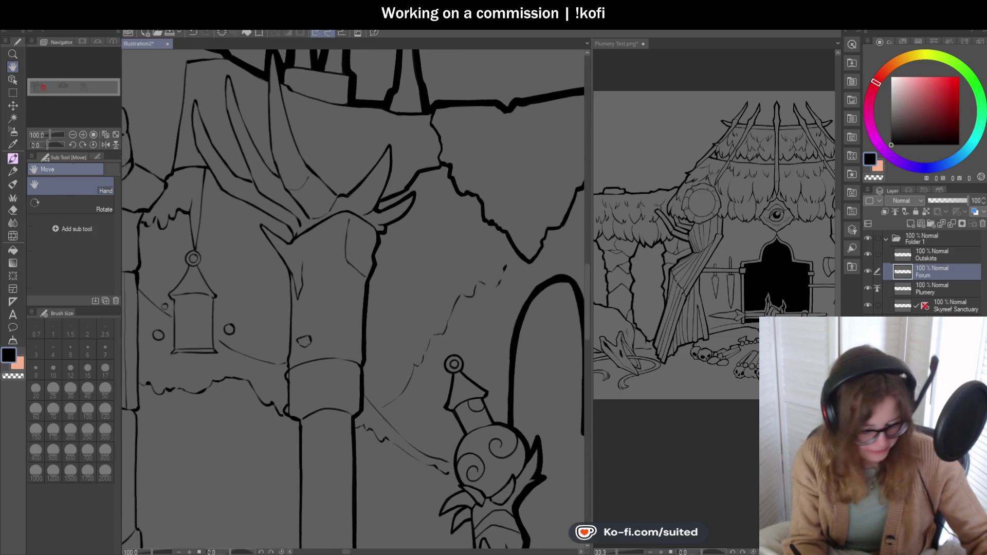
{"action": "key", "text": "p"}
{"action": "scroll", "coordinate": [387, 145], "scroll_direction": "up", "scroll_amount": 2}
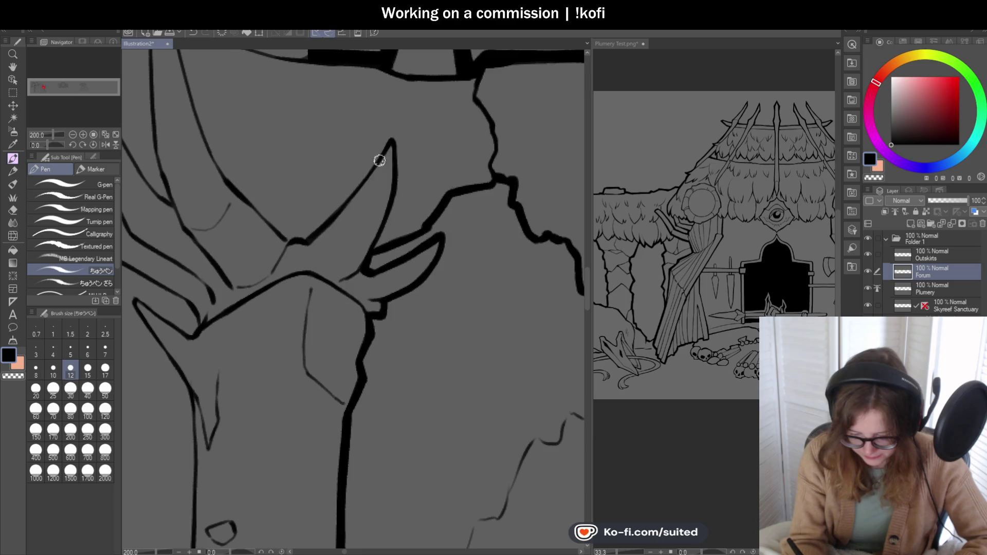
{"action": "scroll", "coordinate": [379, 160], "scroll_direction": "down", "scroll_amount": 2}
{"action": "scroll", "coordinate": [262, 120], "scroll_direction": "up", "scroll_amount": 2}
{"action": "mouse_move", "coordinate": [262, 120]}
{"action": "left_mouse_down"}
{"action": "mouse_move", "coordinate": [290, 236]}
{"action": "mouse_move", "coordinate": [316, 289]}
{"action": "left_mouse_up"}
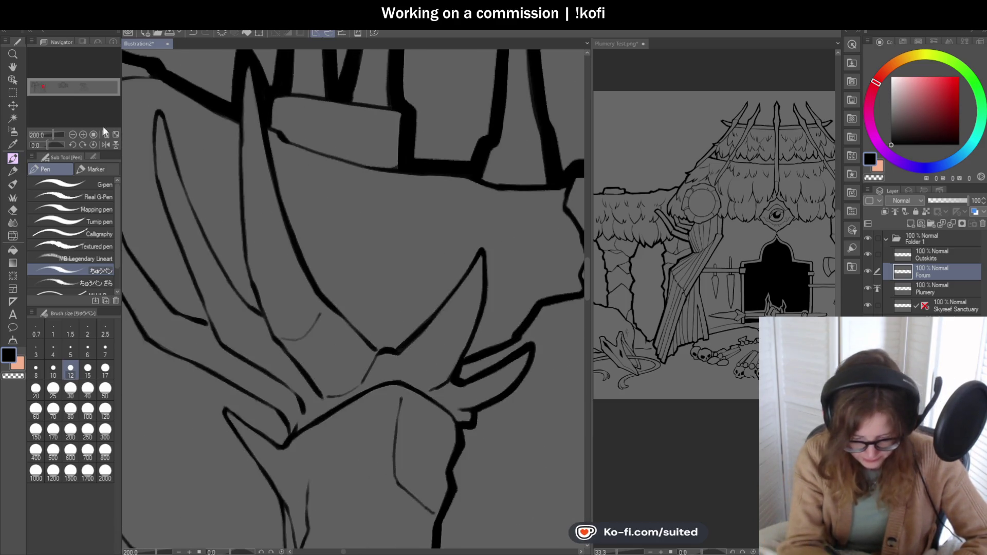
{"action": "scroll", "coordinate": [385, 177], "scroll_direction": "up", "scroll_amount": 2}
{"action": "mouse_move", "coordinate": [385, 177]}
{"action": "left_mouse_down"}
{"action": "mouse_move", "coordinate": [338, 275]}
{"action": "mouse_move", "coordinate": [354, 293]}
{"action": "left_mouse_up"}
{"action": "scroll", "coordinate": [367, 326], "scroll_direction": "down", "scroll_amount": 2}
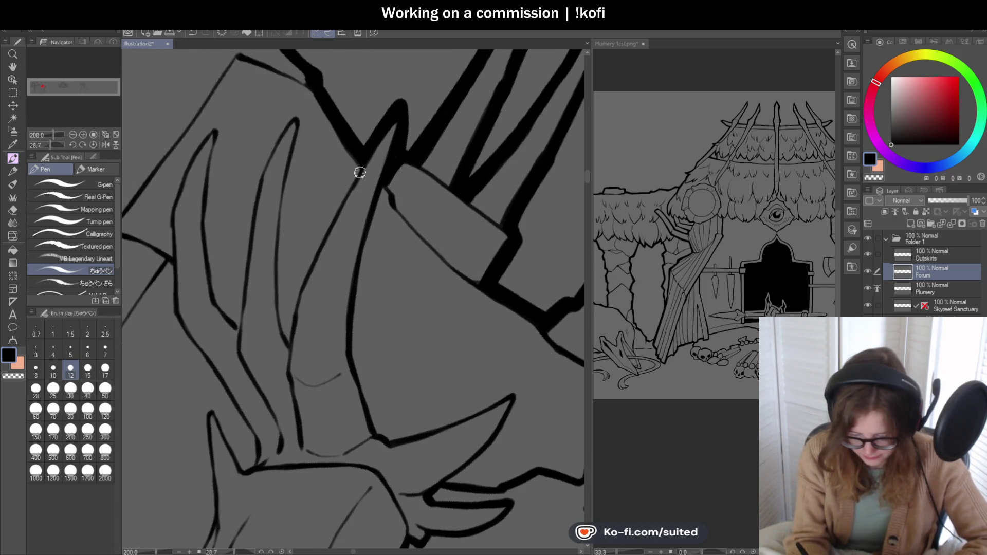
{"action": "scroll", "coordinate": [379, 193], "scroll_direction": "up", "scroll_amount": 3}
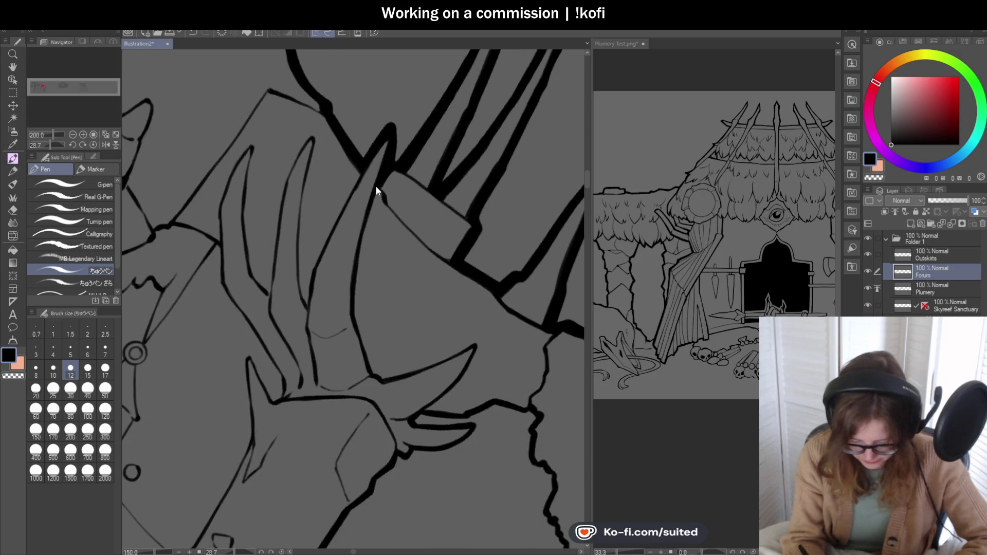
{"action": "mouse_move", "coordinate": [293, 187]}
{"action": "left_mouse_down"}
{"action": "mouse_move", "coordinate": [282, 279]}
{"action": "mouse_move", "coordinate": [337, 444]}
{"action": "left_mouse_up"}
Step: Thicken the line running up the horn and ink its faint sketch line
{"action": "scroll", "coordinate": [227, 170], "scroll_direction": "down", "scroll_amount": 2}
{"action": "left_click", "coordinate": [93, 145]}
{"action": "scroll", "coordinate": [353, 286], "scroll_direction": "up", "scroll_amount": 2}
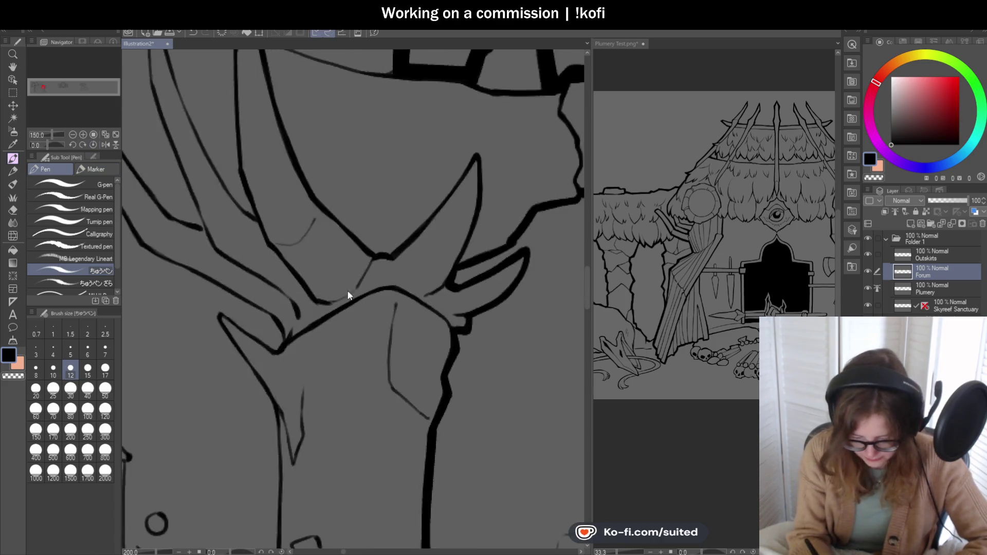
{"action": "left_click_drag", "start_coordinate": [308, 304], "coordinate": [397, 231]}
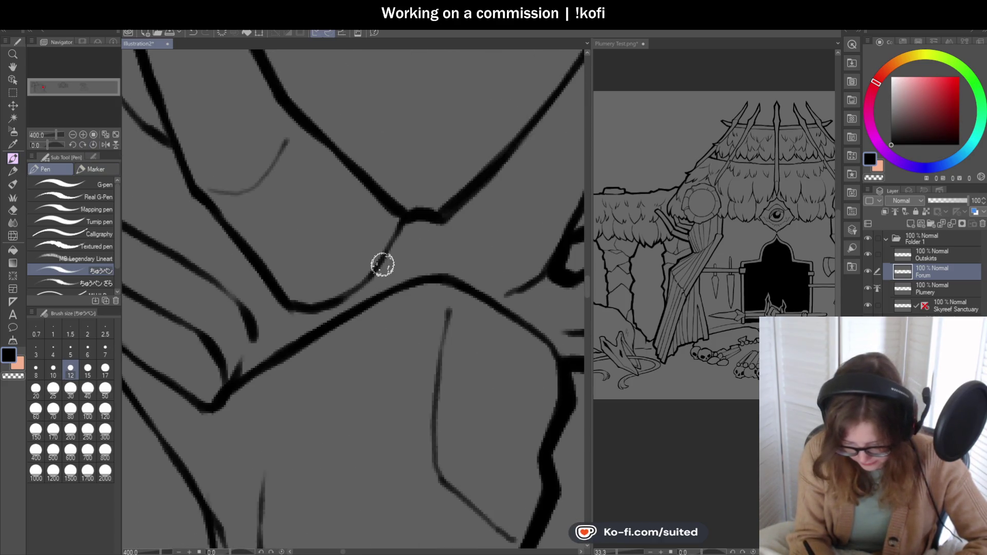
{"action": "scroll", "coordinate": [376, 288], "scroll_direction": "down", "scroll_amount": 2}
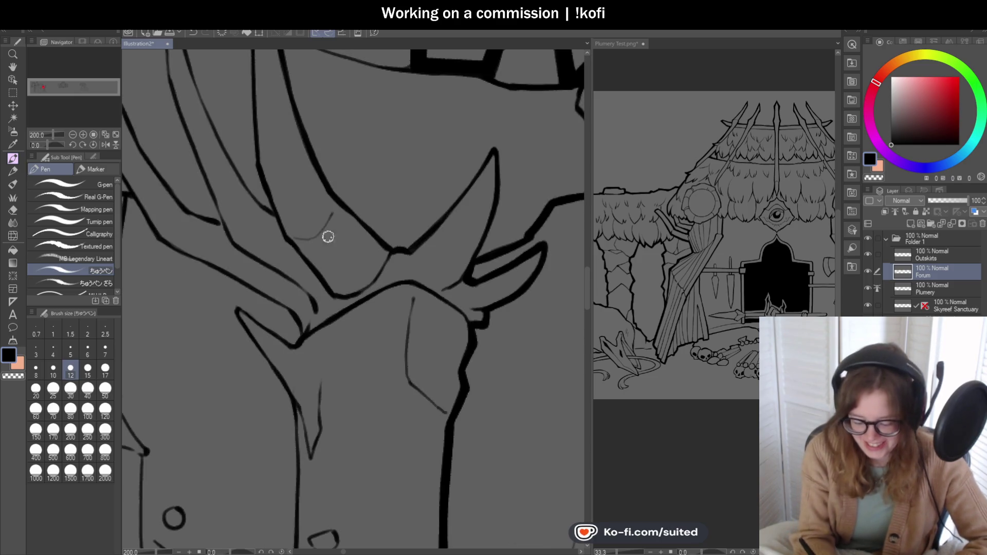
{"action": "scroll", "coordinate": [334, 236], "scroll_direction": "up", "scroll_amount": 2}
{"action": "mouse_move", "coordinate": [270, 238]}
{"action": "left_mouse_down"}
{"action": "mouse_move", "coordinate": [316, 242]}
{"action": "mouse_move", "coordinate": [363, 180]}
{"action": "left_mouse_up"}
Step: Undo the stray thin stroke and the bad end, then redraw the left stroke to meet the base line
{"action": "scroll", "coordinate": [315, 183], "scroll_direction": "down", "scroll_amount": 2}
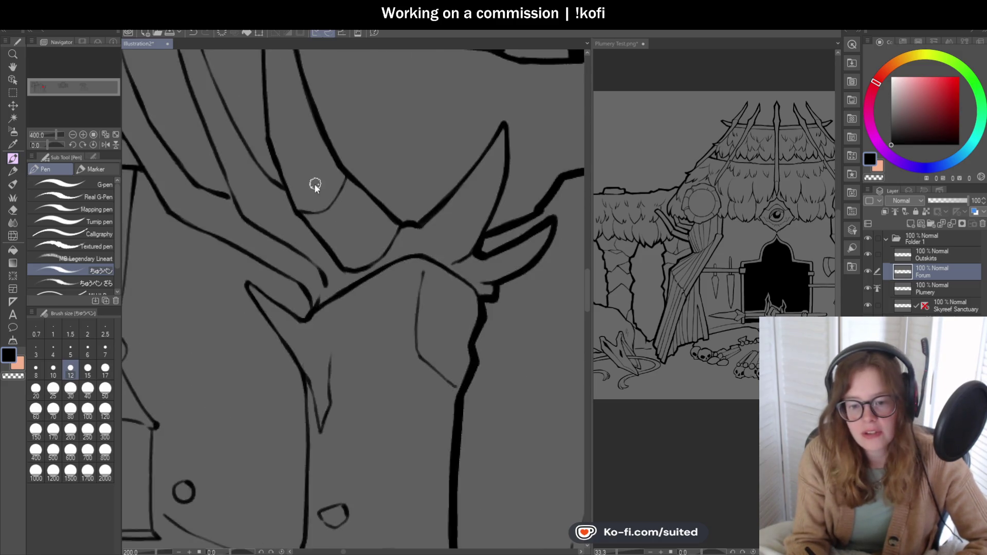
{"action": "scroll", "coordinate": [315, 183], "scroll_direction": "down", "scroll_amount": 2}
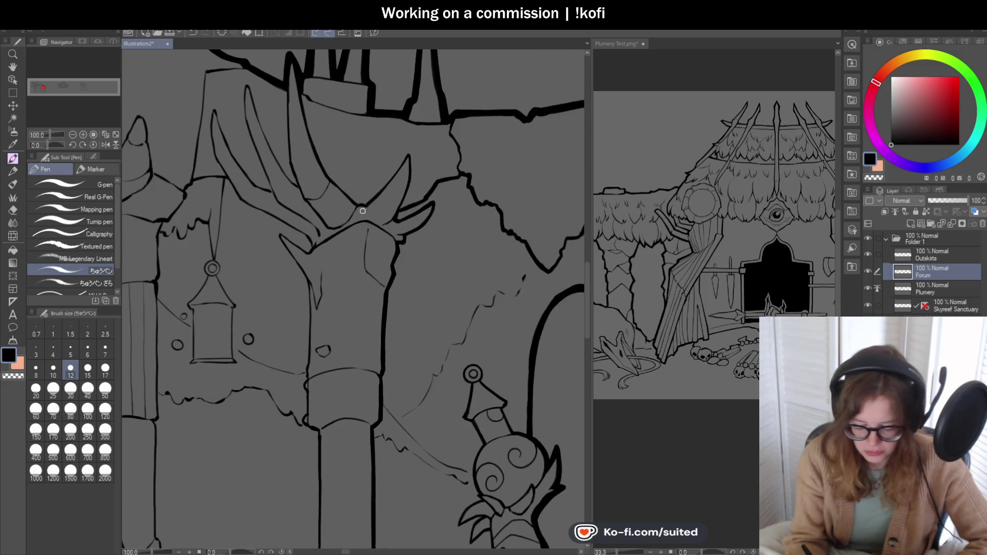
{"action": "scroll", "coordinate": [249, 88], "scroll_direction": "up", "scroll_amount": 2}
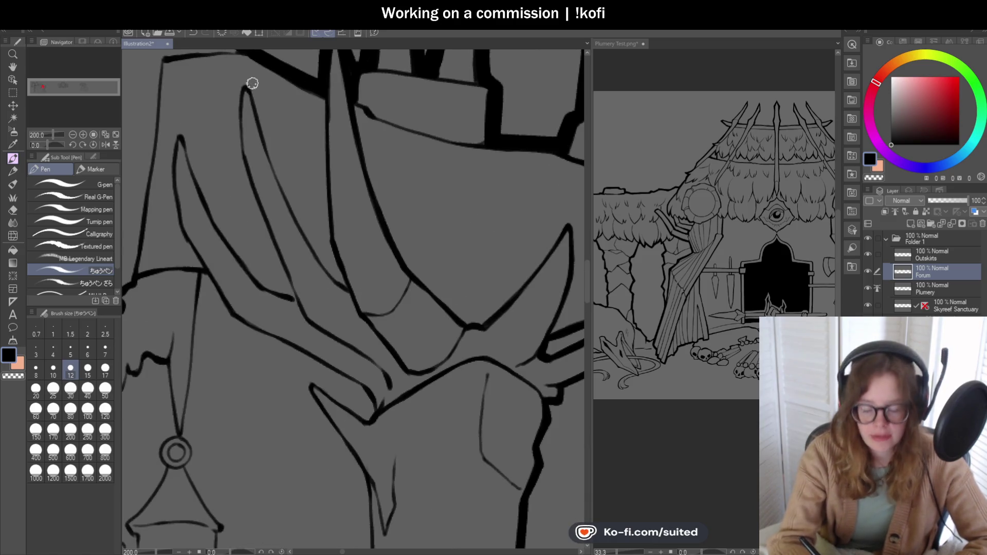
{"action": "scroll", "coordinate": [253, 84], "scroll_direction": "up", "scroll_amount": 2}
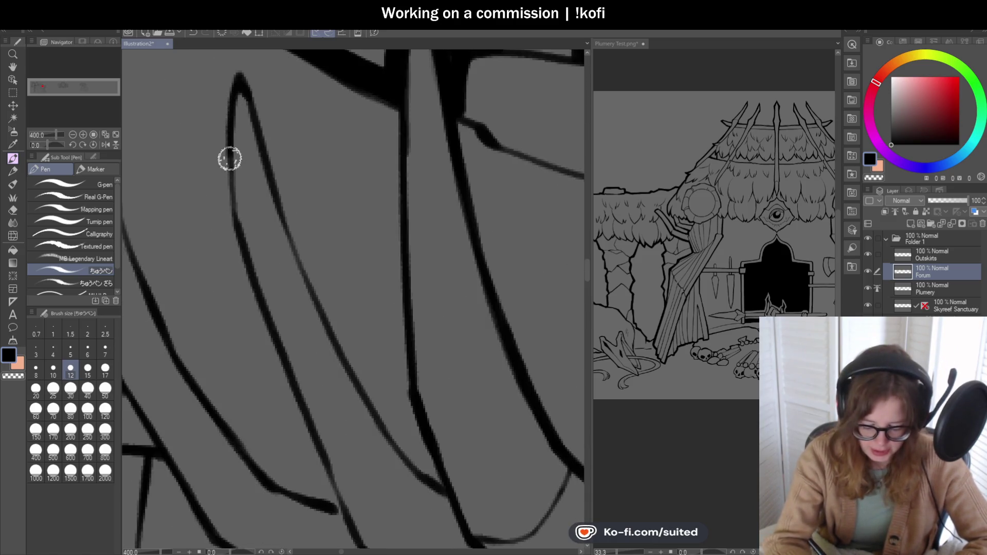
{"action": "scroll", "coordinate": [236, 224], "scroll_direction": "down", "scroll_amount": 2}
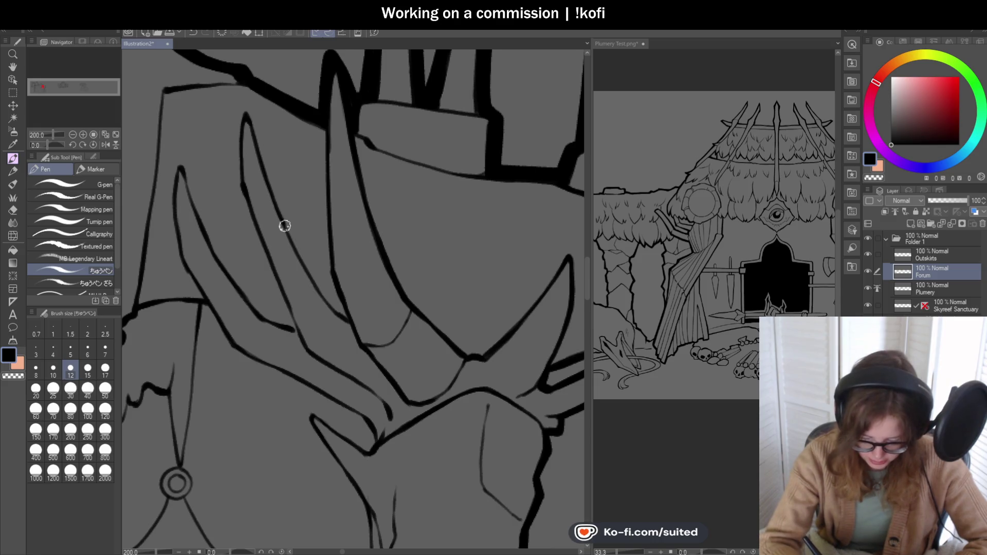
{"action": "scroll", "coordinate": [335, 313], "scroll_direction": "up", "scroll_amount": 2}
{"action": "scroll", "coordinate": [313, 221], "scroll_direction": "down", "scroll_amount": 2}
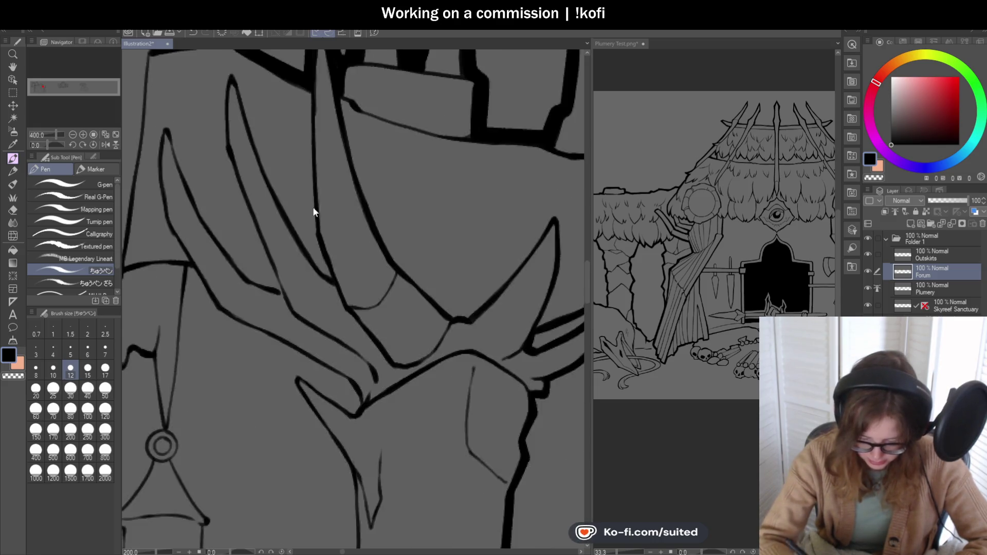
{"action": "key", "text": "ctrl+z"}
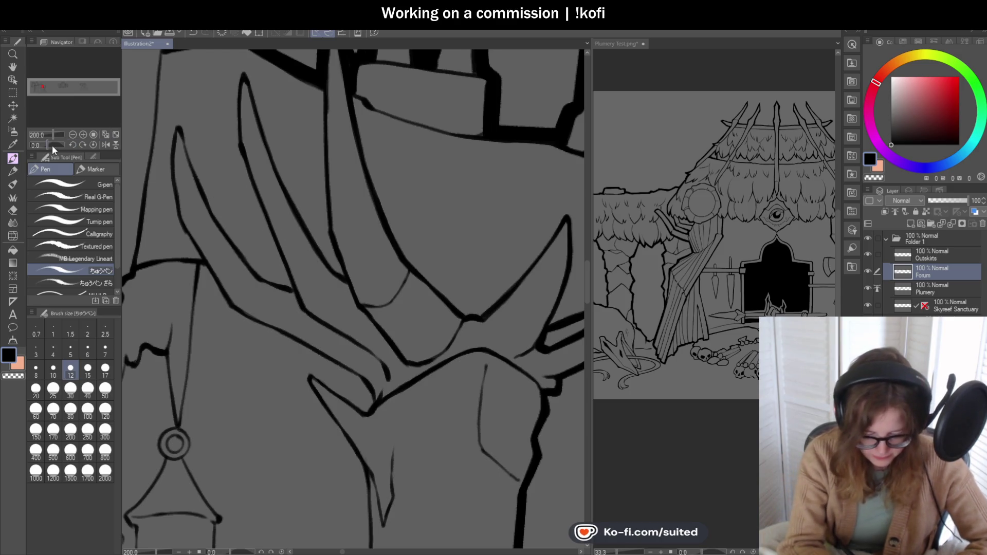
{"action": "scroll", "coordinate": [257, 257], "scroll_direction": "up", "scroll_amount": 2}
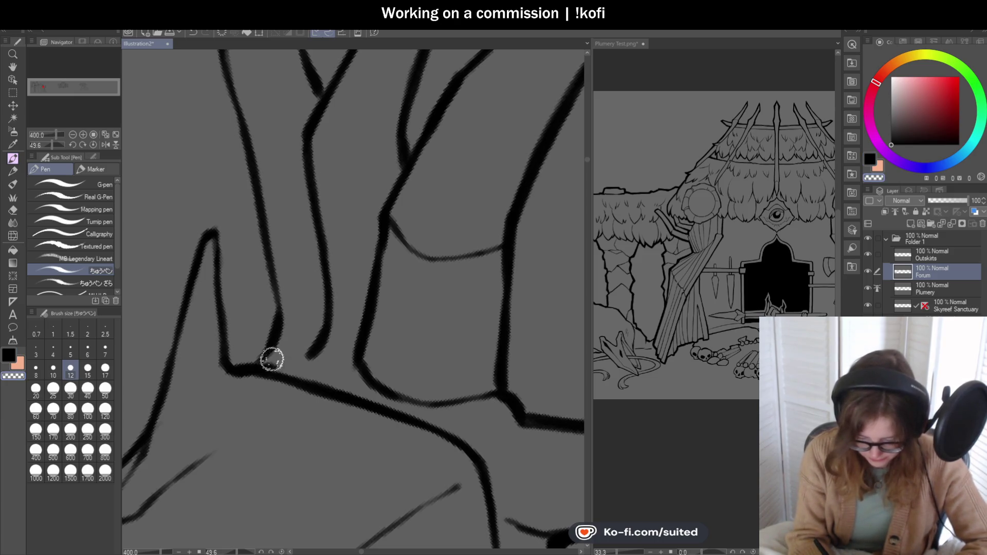
{"action": "key", "text": "ctrl+z"}
{"action": "left_click_drag", "start_coordinate": [282, 348], "coordinate": [278, 366]}
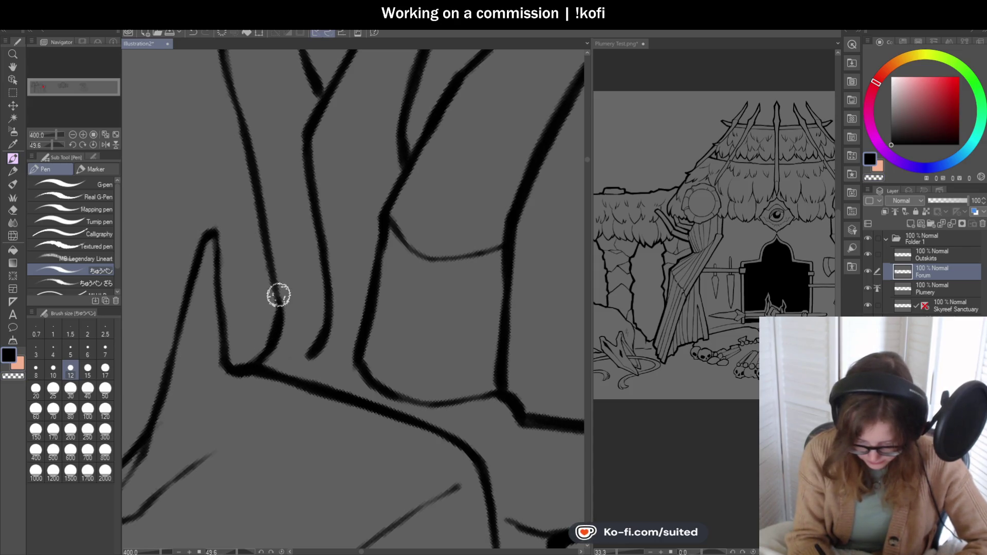
Step: Ink a line down from the horn tip and trace the thin horn line in darker ink
{"action": "scroll", "coordinate": [307, 282], "scroll_direction": "down", "scroll_amount": 5}
{"action": "scroll", "coordinate": [306, 196], "scroll_direction": "up", "scroll_amount": 4}
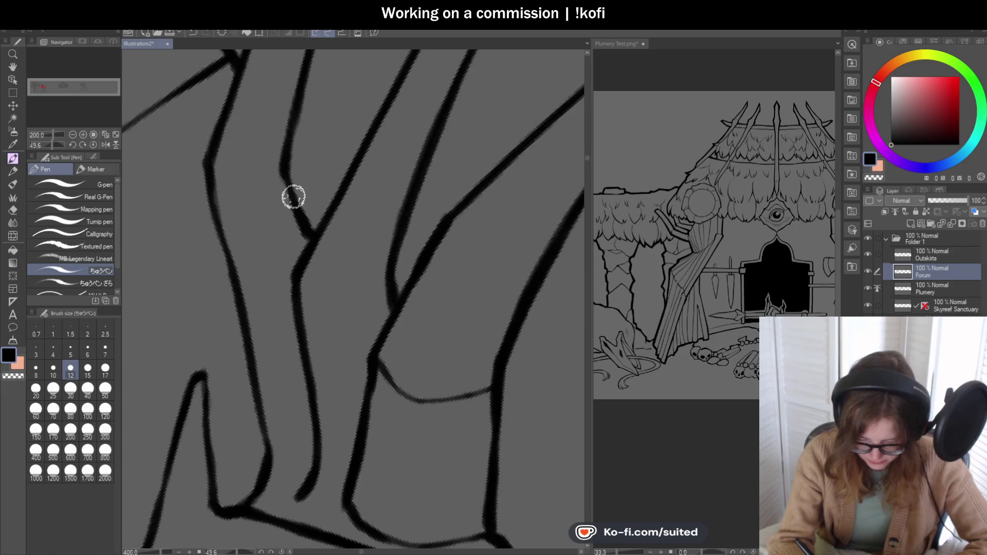
{"action": "scroll", "coordinate": [307, 295], "scroll_direction": "down", "scroll_amount": 3}
{"action": "scroll", "coordinate": [307, 295], "scroll_direction": "down", "scroll_amount": 2}
{"action": "scroll", "coordinate": [335, 122], "scroll_direction": "up", "scroll_amount": 1}
{"action": "left_click_drag", "start_coordinate": [345, 116], "coordinate": [311, 164]}
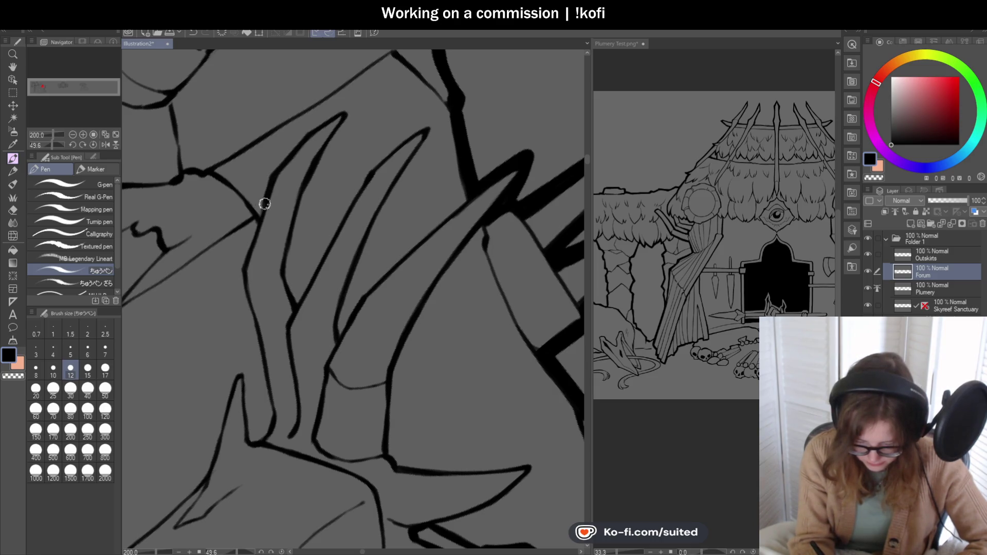
{"action": "scroll", "coordinate": [316, 159], "scroll_direction": "down", "scroll_amount": 3}
{"action": "scroll", "coordinate": [293, 198], "scroll_direction": "up", "scroll_amount": 3}
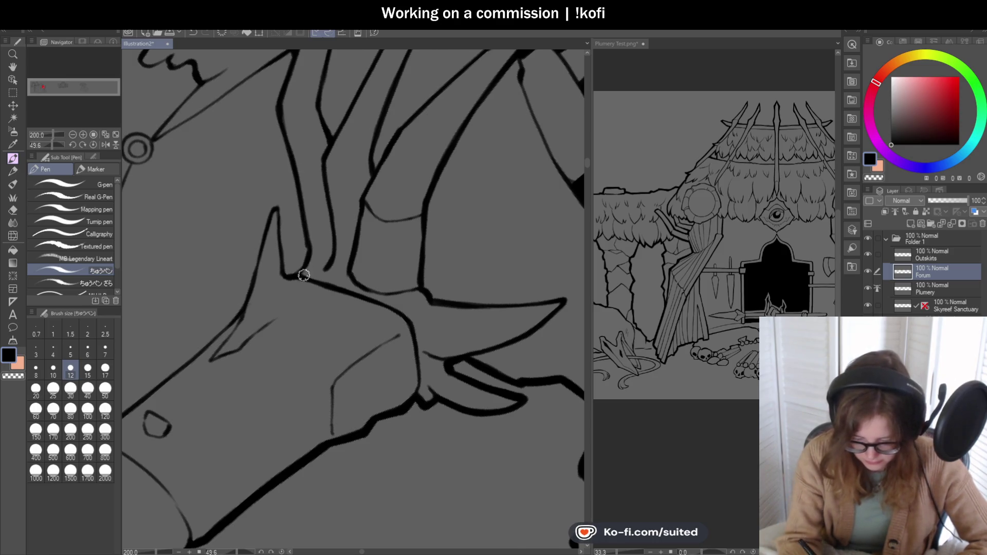
{"action": "scroll", "coordinate": [304, 282], "scroll_direction": "up", "scroll_amount": 1}
{"action": "scroll", "coordinate": [288, 283], "scroll_direction": "down", "scroll_amount": 3}
{"action": "scroll", "coordinate": [319, 183], "scroll_direction": "up", "scroll_amount": 1}
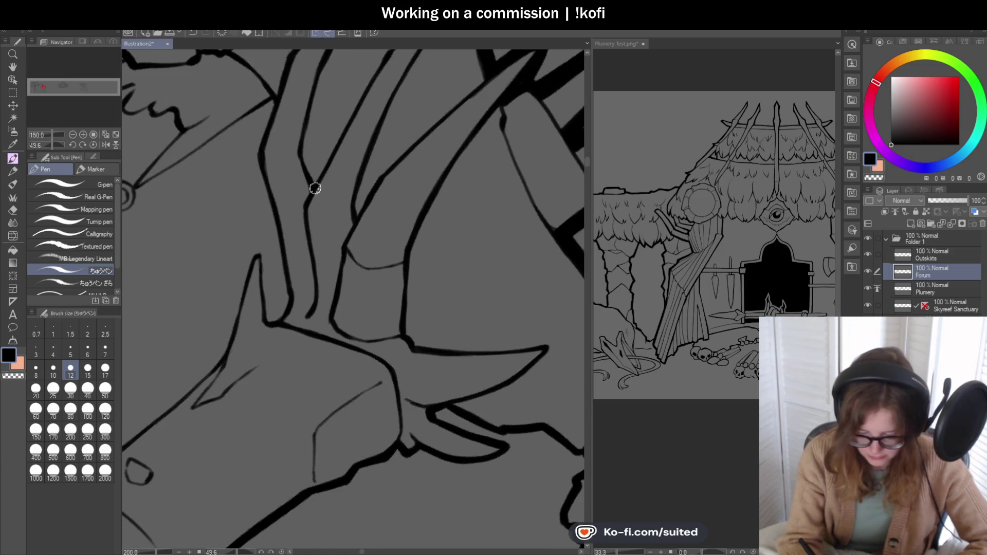
{"action": "scroll", "coordinate": [370, 266], "scroll_direction": "down", "scroll_amount": 3}
{"action": "scroll", "coordinate": [382, 254], "scroll_direction": "up", "scroll_amount": 1}
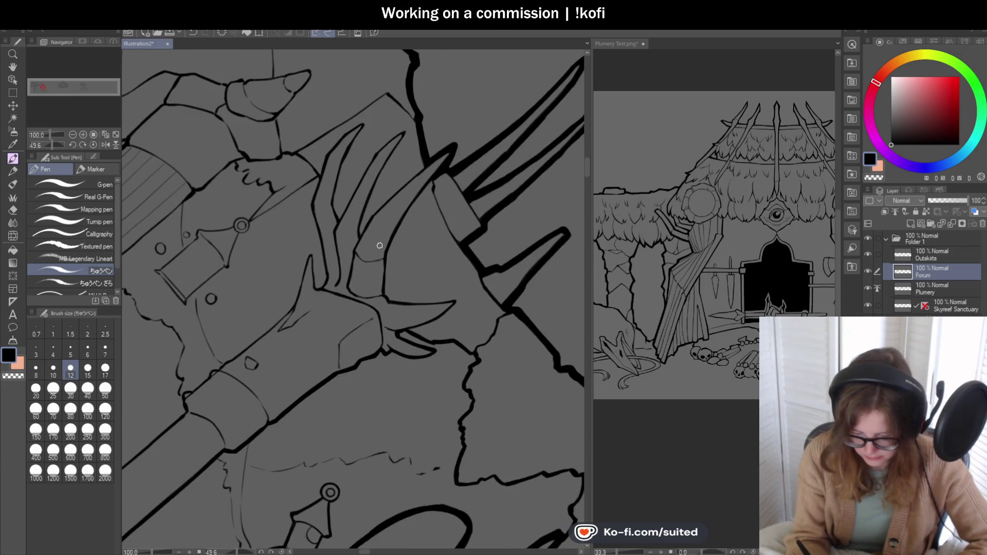
{"action": "scroll", "coordinate": [412, 123], "scroll_direction": "up", "scroll_amount": 5}
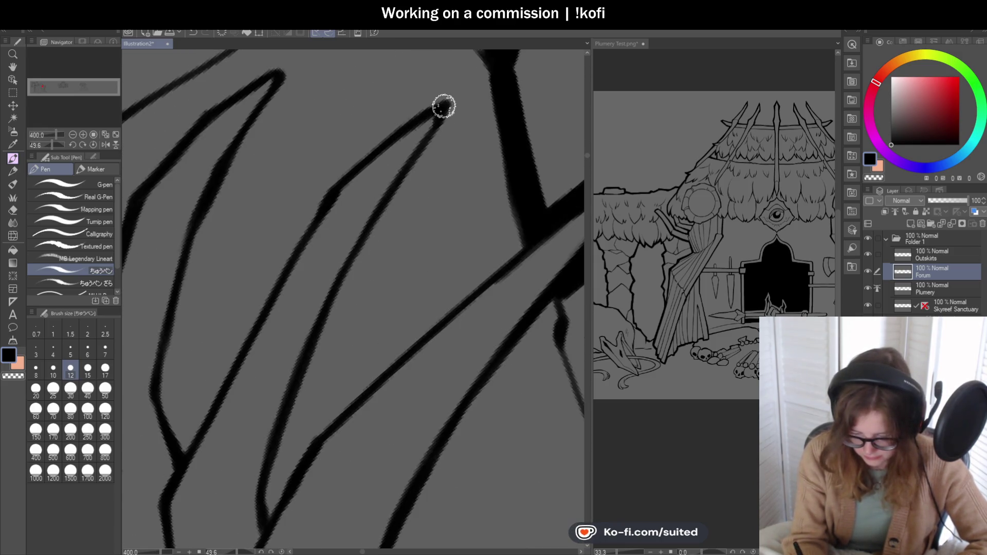
{"action": "scroll", "coordinate": [370, 202], "scroll_direction": "down", "scroll_amount": 3}
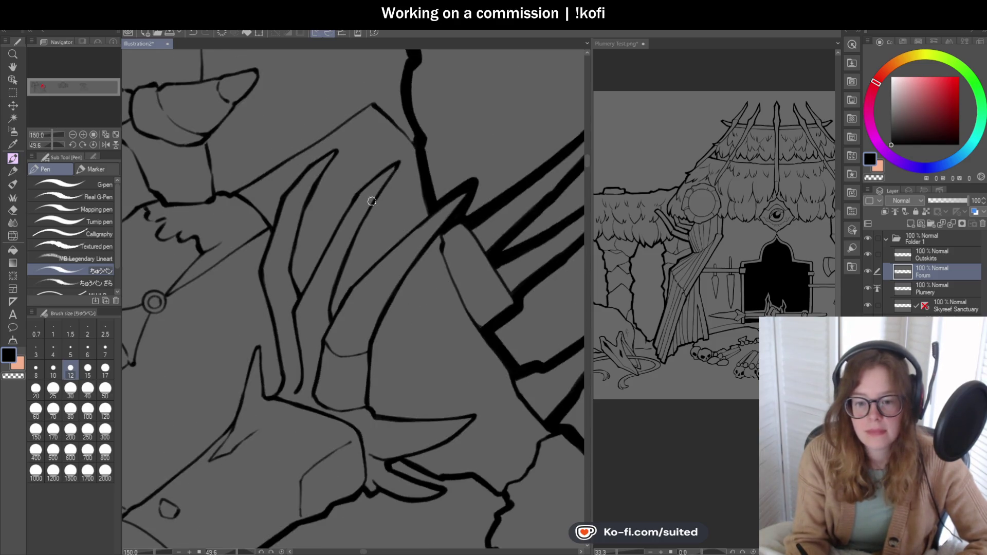
{"action": "scroll", "coordinate": [394, 201], "scroll_direction": "down", "scroll_amount": 2}
{"action": "scroll", "coordinate": [382, 150], "scroll_direction": "up", "scroll_amount": 5}
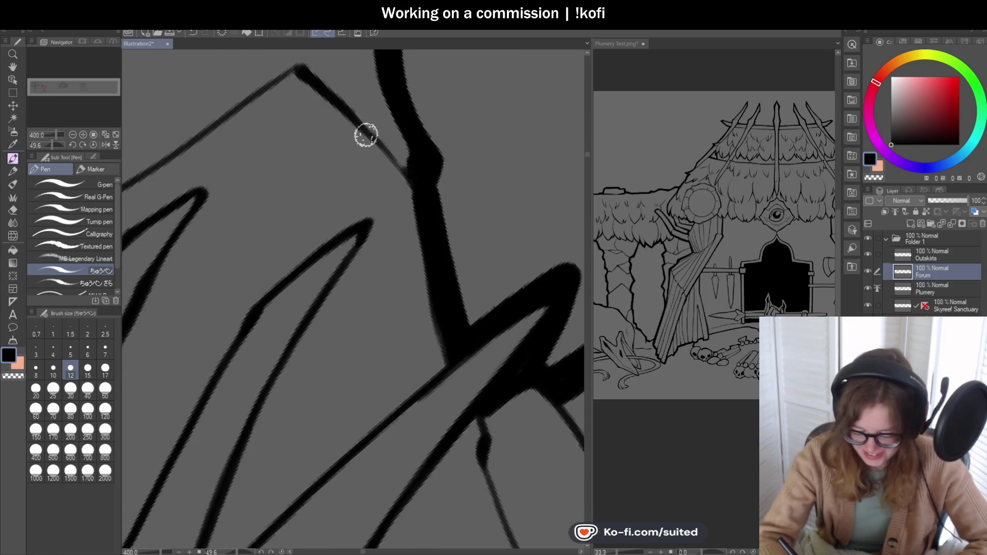
{"action": "scroll", "coordinate": [383, 150], "scroll_direction": "down", "scroll_amount": 3}
{"action": "scroll", "coordinate": [267, 204], "scroll_direction": "up", "scroll_amount": 1}
{"action": "left_click_drag", "start_coordinate": [323, 160], "coordinate": [401, 112]}
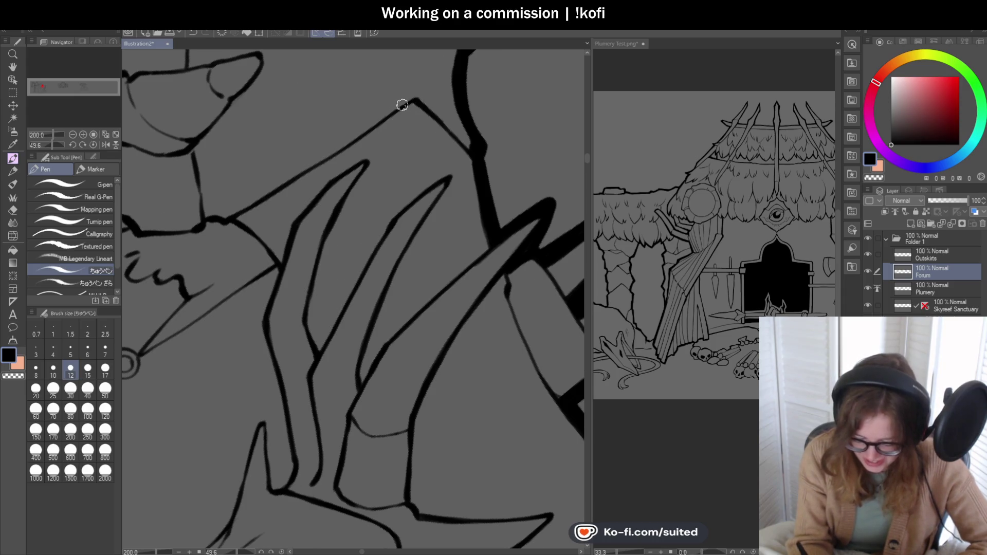
Step: Darken the top line above the horns and the panel's thin left edge
{"action": "scroll", "coordinate": [385, 178], "scroll_direction": "down", "scroll_amount": 2}
{"action": "left_click", "coordinate": [93, 144]}
{"action": "scroll", "coordinate": [478, 184], "scroll_direction": "down", "scroll_amount": 2}
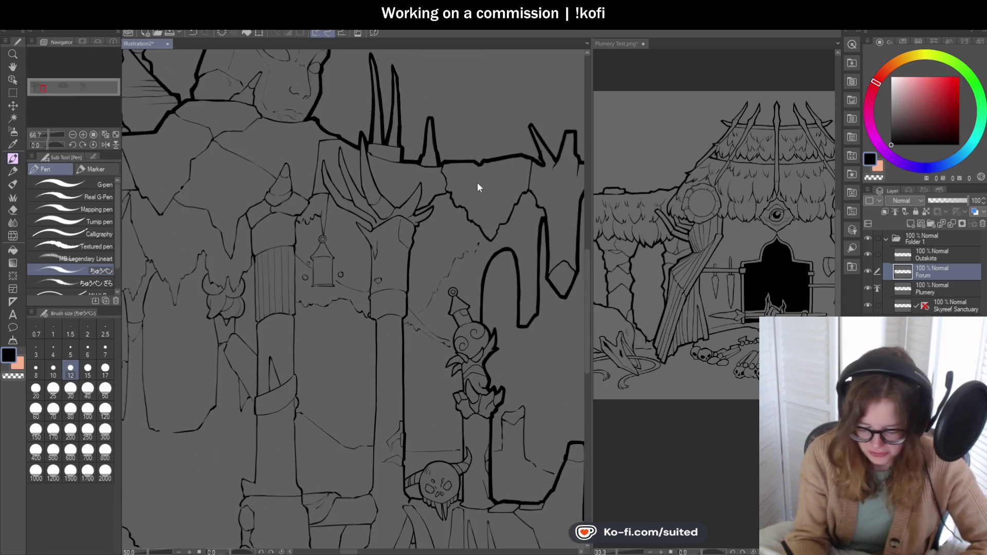
{"action": "scroll", "coordinate": [447, 136], "scroll_direction": "up", "scroll_amount": 6}
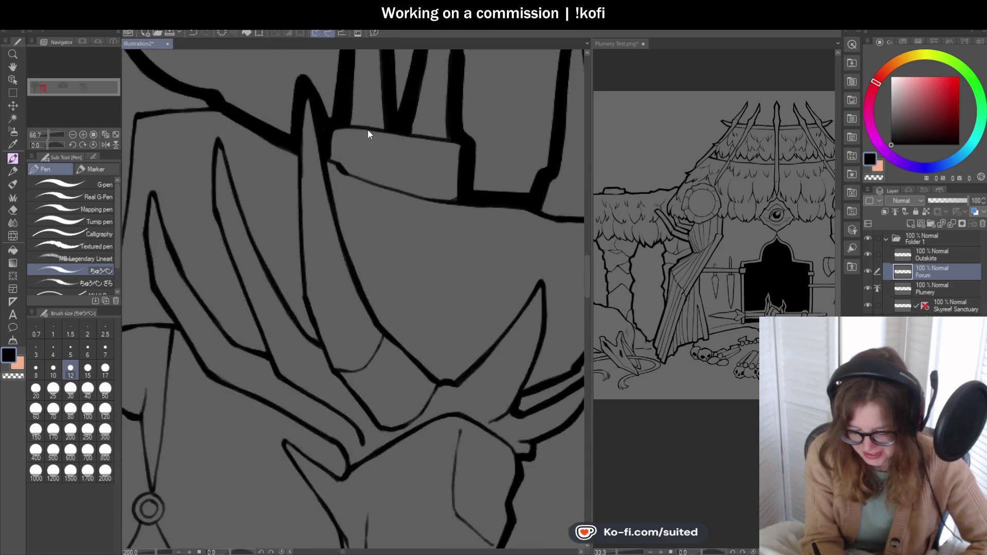
{"action": "left_click_drag", "start_coordinate": [326, 123], "coordinate": [466, 135]}
{"action": "scroll", "coordinate": [406, 146], "scroll_direction": "down", "scroll_amount": 4}
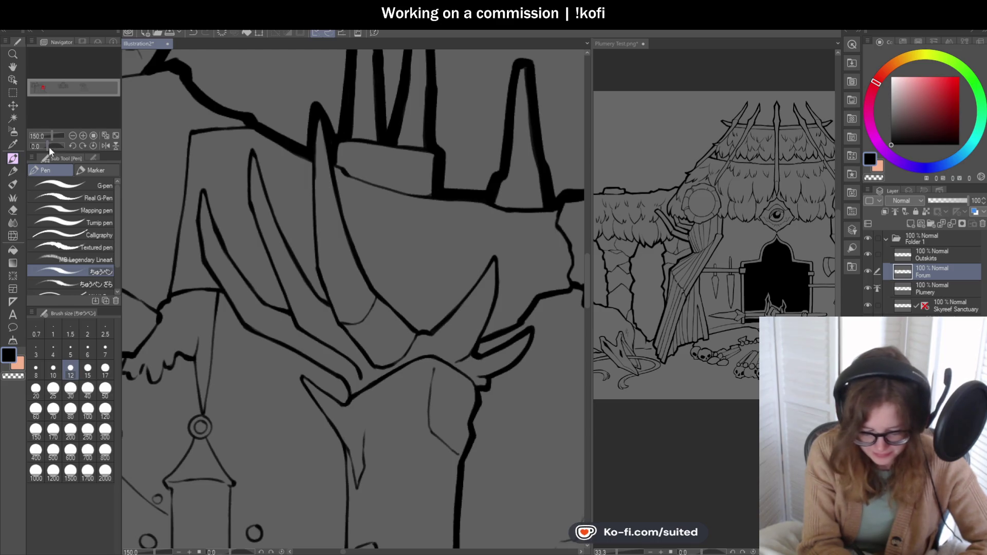
{"action": "scroll", "coordinate": [311, 114], "scroll_direction": "up", "scroll_amount": 5}
{"action": "mouse_move", "coordinate": [311, 114]}
{"action": "left_mouse_down"}
{"action": "mouse_move", "coordinate": [306, 227]}
{"action": "mouse_move", "coordinate": [374, 394]}
{"action": "mouse_move", "coordinate": [355, 379]}
{"action": "left_mouse_up"}
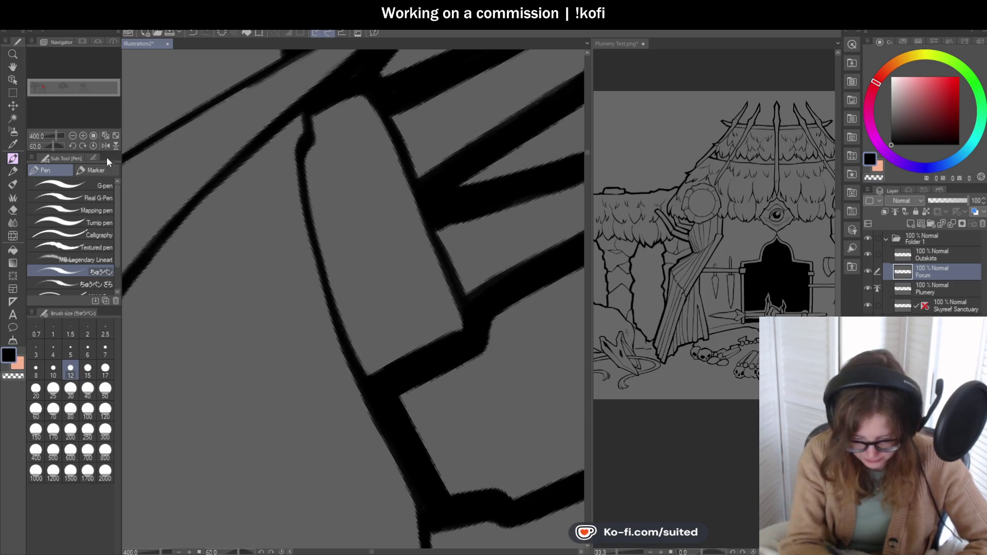
Step: Straighten the canvas, zoom out to review the lineart, and save the illustration
{"action": "left_click", "coordinate": [93, 145]}
{"action": "scroll", "coordinate": [389, 155], "scroll_direction": "down", "scroll_amount": 8}
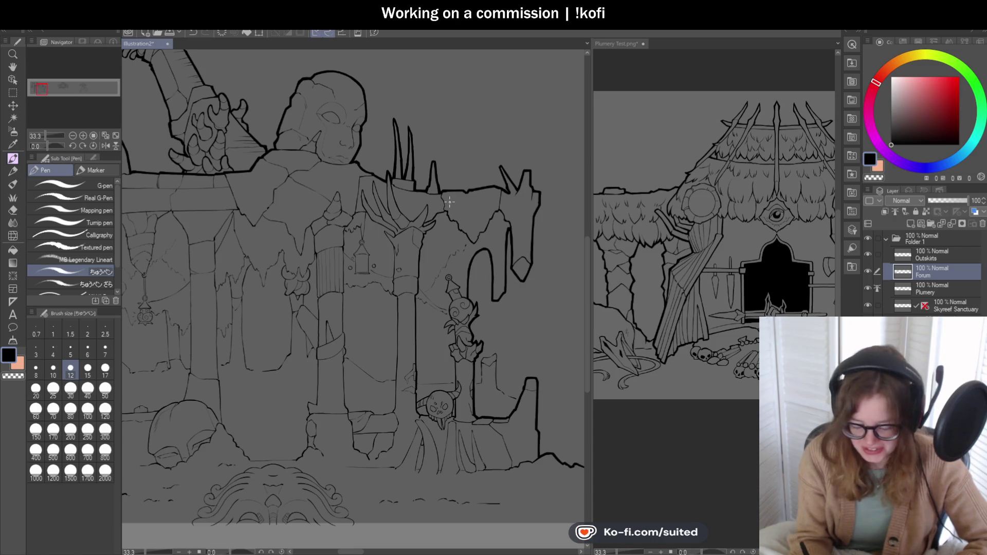
{"action": "scroll", "coordinate": [485, 285], "scroll_direction": "up", "scroll_amount": 2}
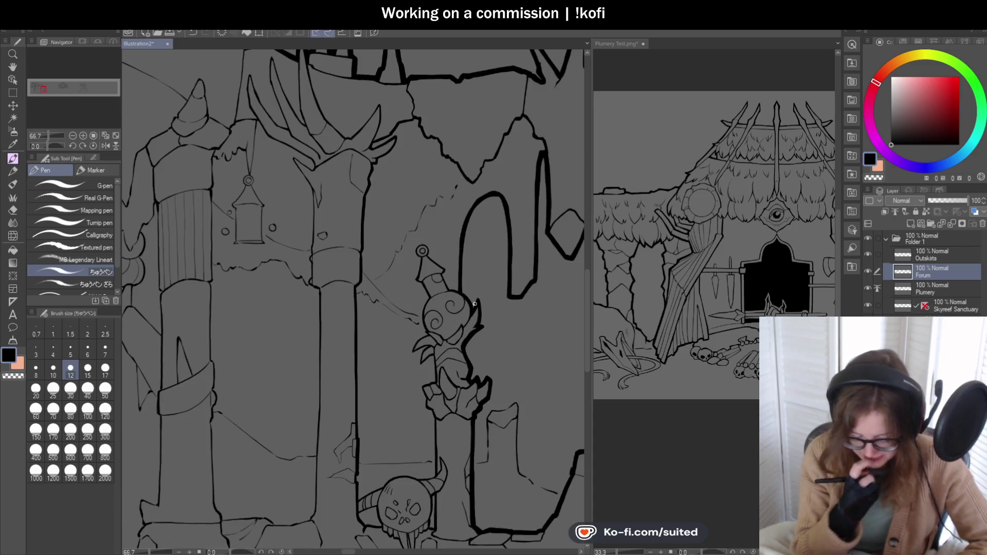
{"action": "scroll", "coordinate": [459, 190], "scroll_direction": "down", "scroll_amount": 1}
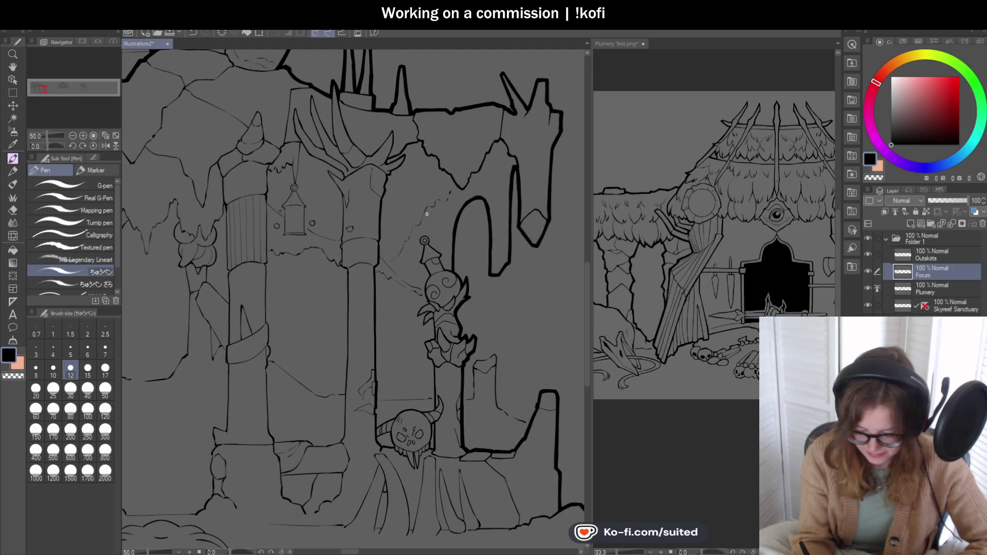
{"action": "scroll", "coordinate": [491, 128], "scroll_direction": "up", "scroll_amount": 3}
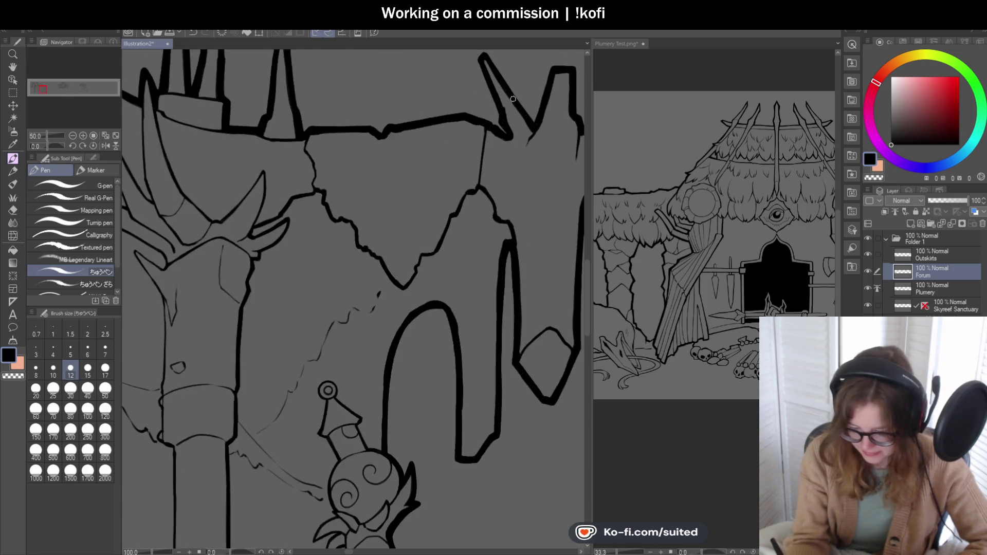
{"action": "scroll", "coordinate": [512, 98], "scroll_direction": "down", "scroll_amount": 3}
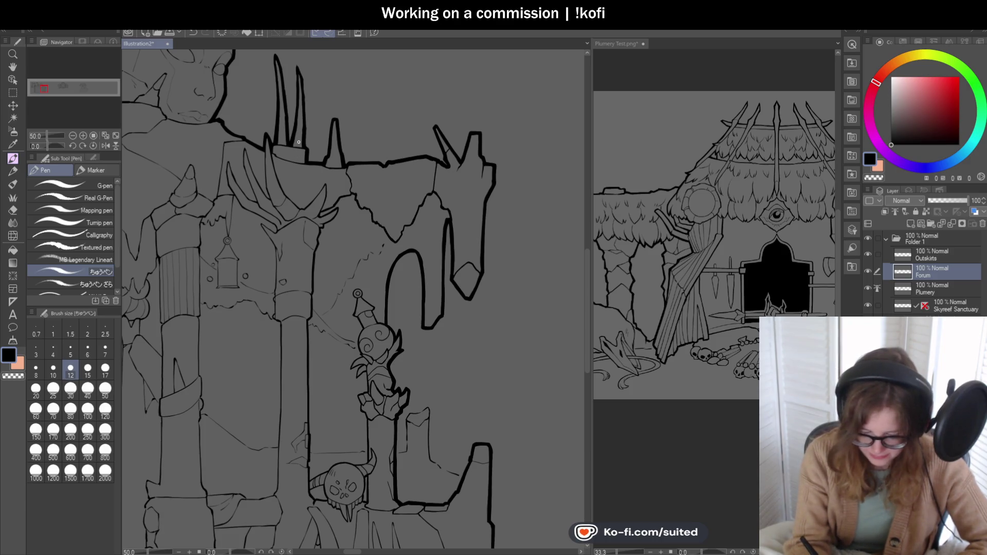
{"action": "scroll", "coordinate": [299, 144], "scroll_direction": "up", "scroll_amount": 3}
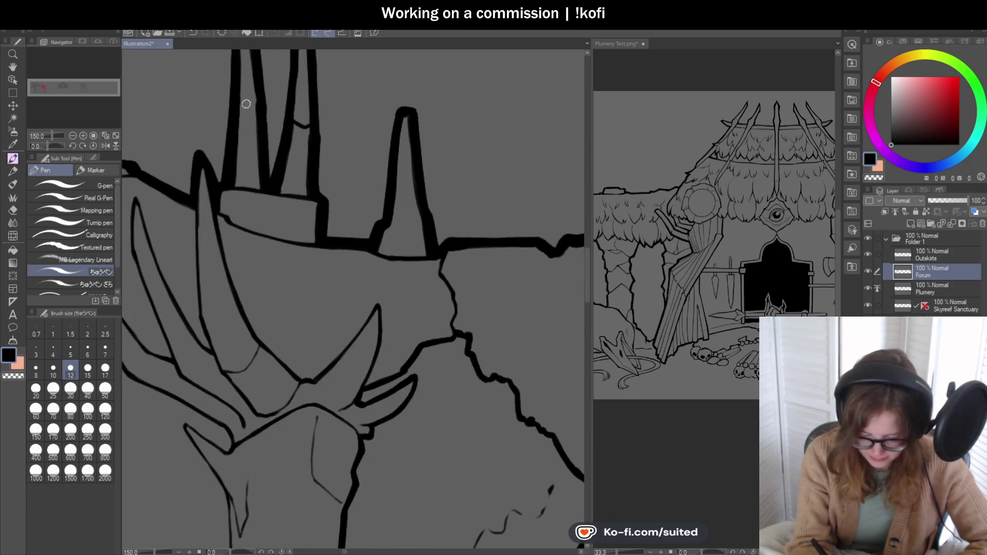
{"action": "scroll", "coordinate": [386, 234], "scroll_direction": "down", "scroll_amount": 3}
{"action": "scroll", "coordinate": [360, 154], "scroll_direction": "up", "scroll_amount": 2}
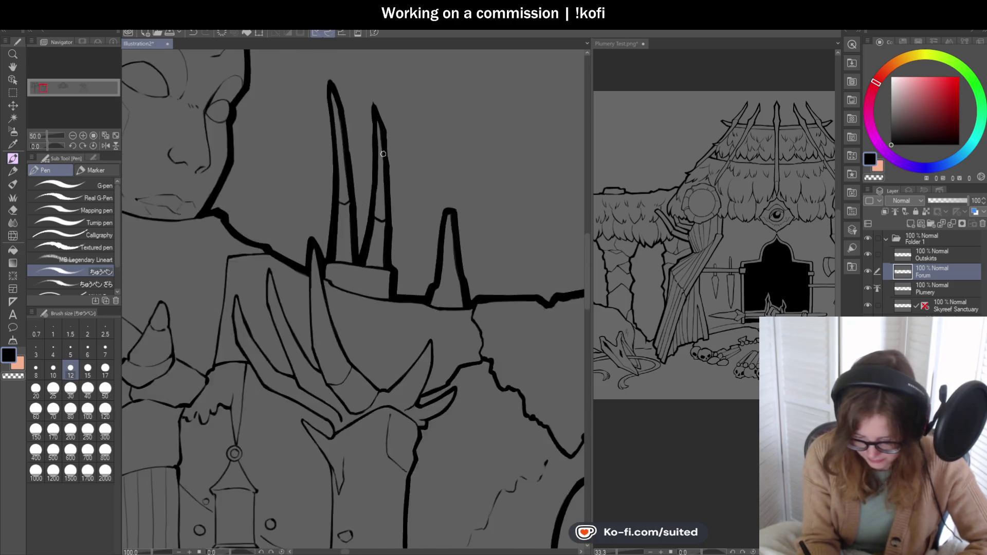
{"action": "scroll", "coordinate": [359, 157], "scroll_direction": "down", "scroll_amount": 3}
{"action": "key", "text": "ctrl+s"}
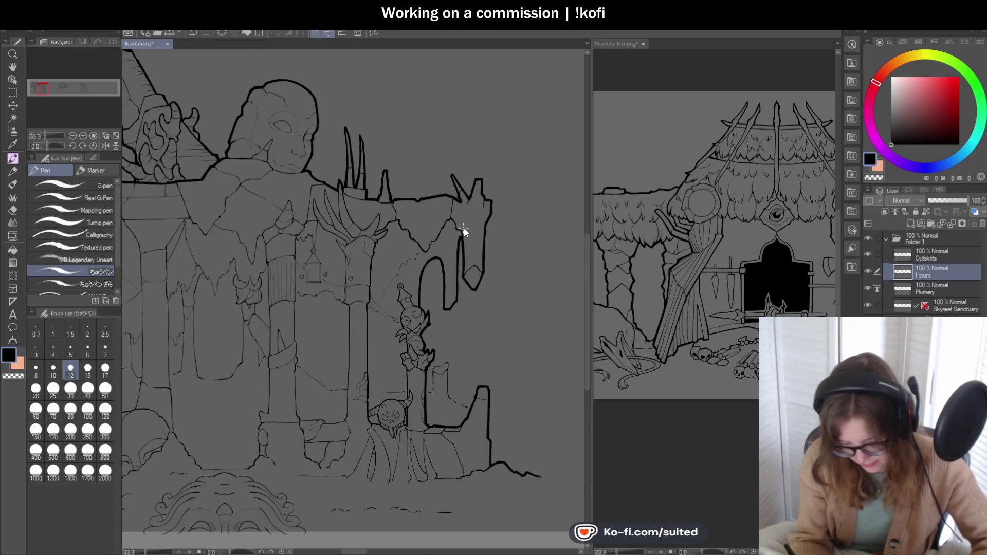
Step: Add short hatch strokes near the base of the spiked ruins
{"action": "scroll", "coordinate": [471, 223], "scroll_direction": "up", "scroll_amount": 3}
{"action": "left_click_drag", "start_coordinate": [417, 198], "coordinate": [406, 228]}
{"action": "scroll", "coordinate": [424, 251], "scroll_direction": "down", "scroll_amount": 2}
{"action": "scroll", "coordinate": [405, 274], "scroll_direction": "up", "scroll_amount": 1}
{"action": "scroll", "coordinate": [406, 274], "scroll_direction": "up", "scroll_amount": 1}
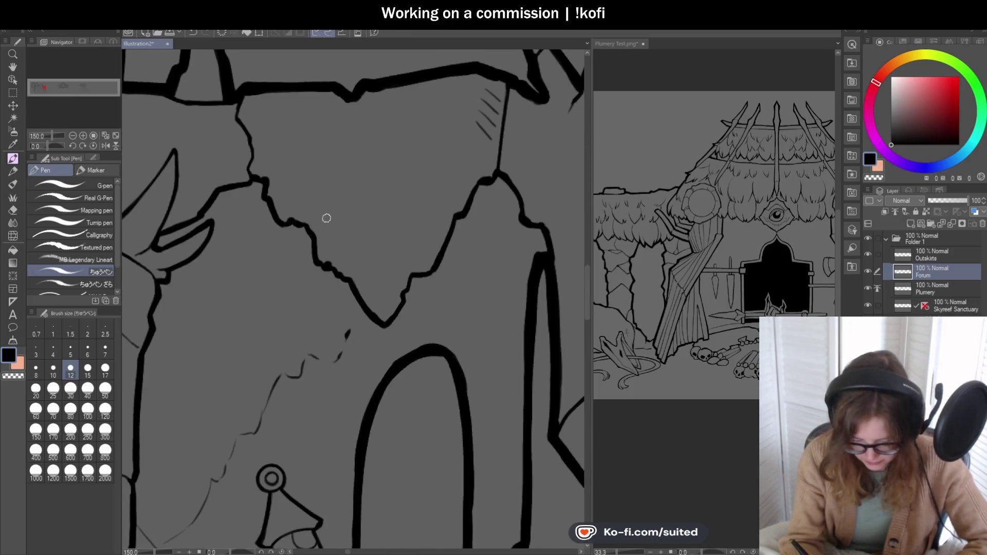
Step: Ink a long curve along the cliff edge, redrawing it lower after undoing the first try
{"action": "left_click_drag", "start_coordinate": [286, 147], "coordinate": [383, 209]}
{"action": "key", "text": "ctrl+z"}
{"action": "mouse_move", "coordinate": [269, 134]}
{"action": "left_mouse_down"}
{"action": "mouse_move", "coordinate": [465, 157]}
{"action": "mouse_move", "coordinate": [432, 194]}
{"action": "mouse_move", "coordinate": [381, 220]}
{"action": "mouse_move", "coordinate": [326, 198]}
{"action": "left_mouse_up"}
{"action": "scroll", "coordinate": [370, 200], "scroll_direction": "down", "scroll_amount": 2}
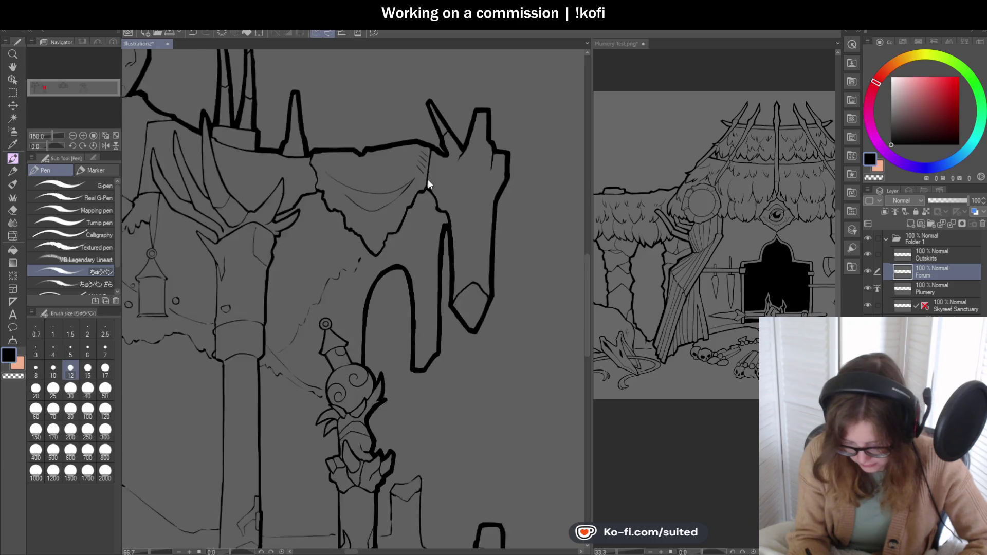
{"action": "scroll", "coordinate": [477, 193], "scroll_direction": "down", "scroll_amount": 2}
{"action": "scroll", "coordinate": [473, 212], "scroll_direction": "up", "scroll_amount": 2}
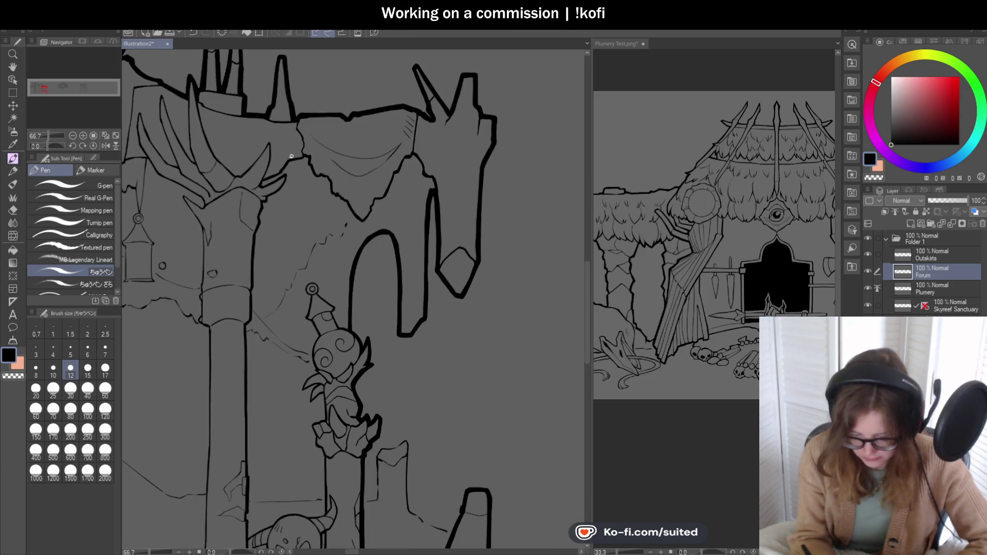
Step: Retrace and thicken the left and right cloth fold lines, then return the view upright
{"action": "left_click_drag", "start_coordinate": [48, 144], "coordinate": [57, 146]}
{"action": "scroll", "coordinate": [403, 307], "scroll_direction": "up", "scroll_amount": 2}
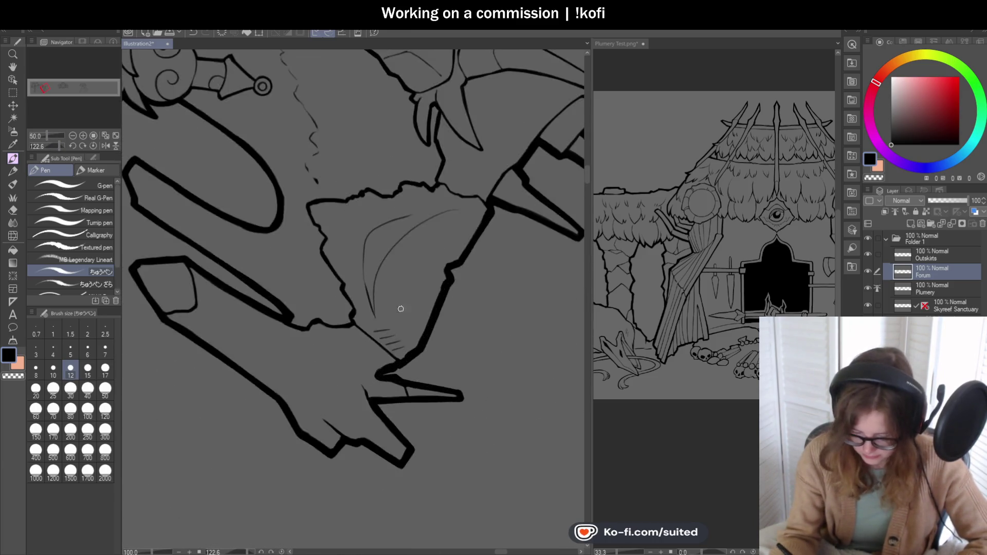
{"action": "scroll", "coordinate": [403, 307], "scroll_direction": "up", "scroll_amount": 3}
{"action": "mouse_move", "coordinate": [334, 180]}
{"action": "left_mouse_down"}
{"action": "mouse_move", "coordinate": [344, 298]}
{"action": "mouse_move", "coordinate": [383, 411]}
{"action": "left_mouse_up"}
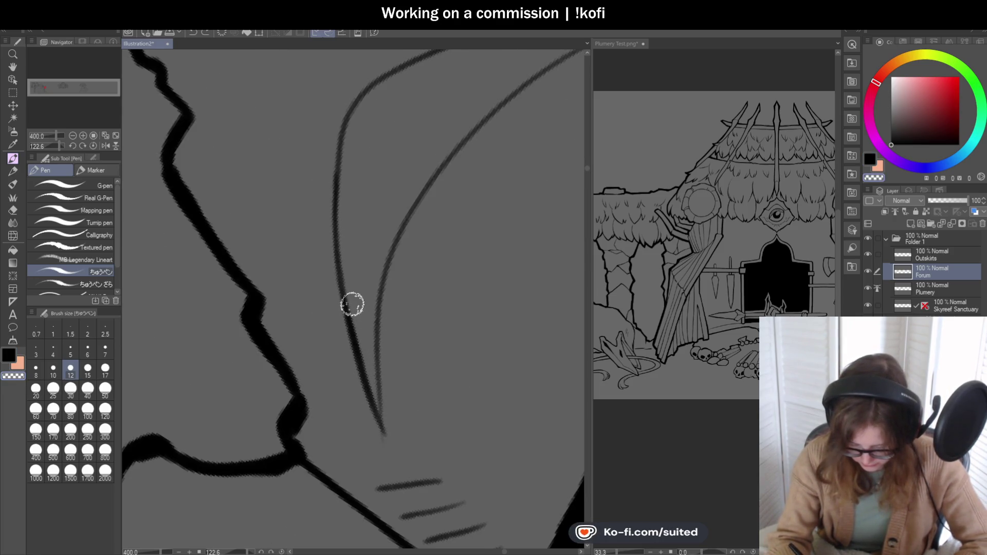
{"action": "left_click_drag", "start_coordinate": [346, 288], "coordinate": [386, 439]}
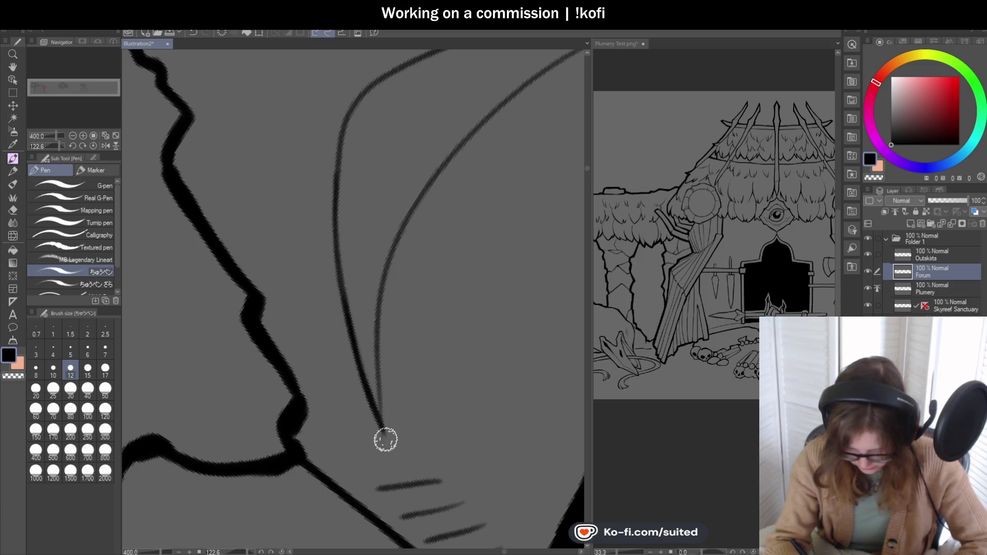
{"action": "left_click_drag", "start_coordinate": [357, 395], "coordinate": [391, 438]}
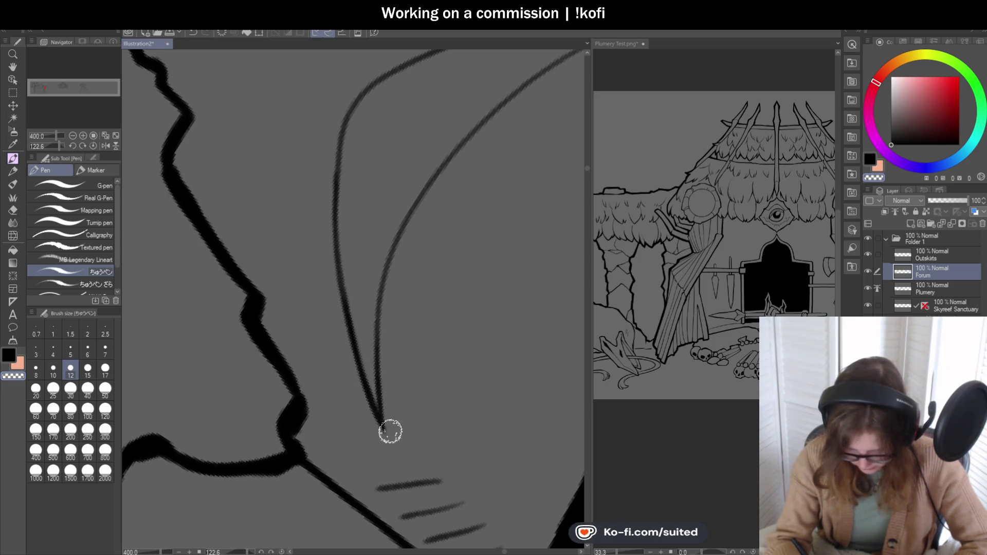
{"action": "left_click_drag", "start_coordinate": [378, 352], "coordinate": [405, 219]}
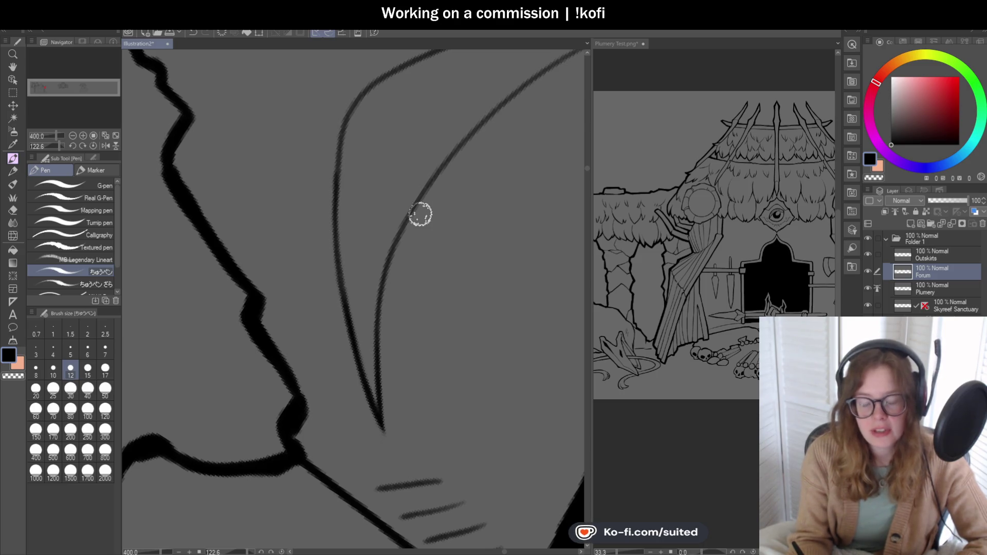
{"action": "key", "text": "ctrl+alt+0"}
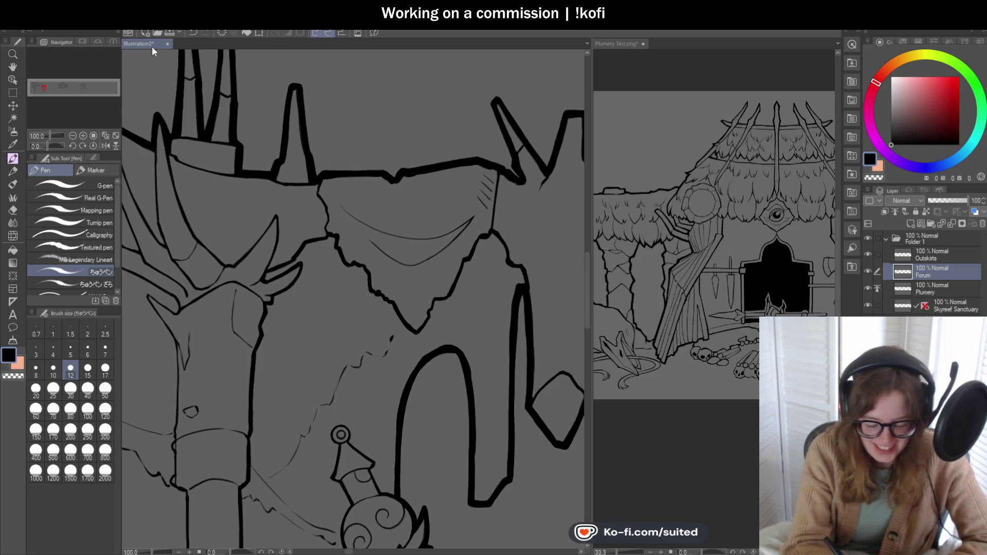
Step: Zoom out and pan to review the inked skull and perched figure area
{"action": "scroll", "coordinate": [411, 176], "scroll_direction": "down", "scroll_amount": 2}
{"action": "scroll", "coordinate": [439, 230], "scroll_direction": "up", "scroll_amount": 1}
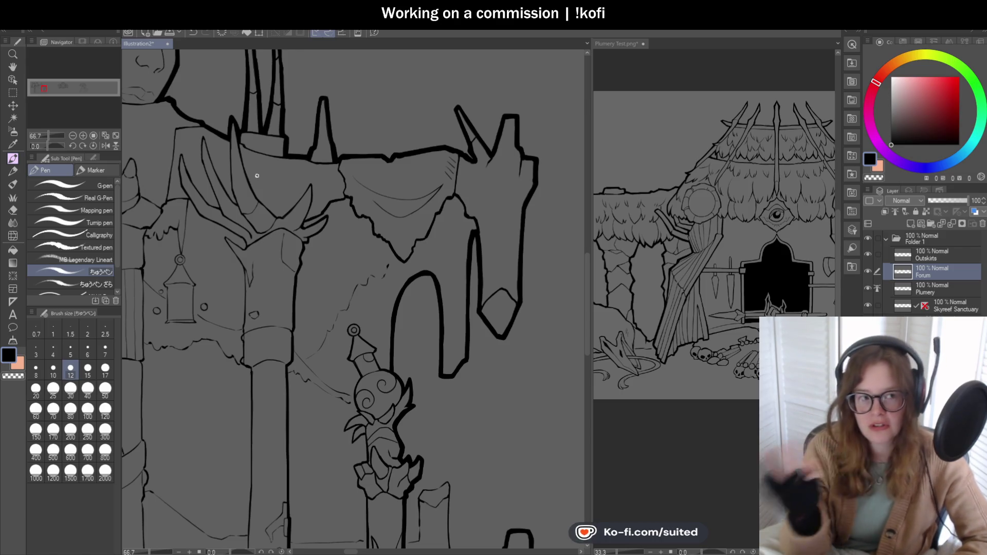
{"action": "scroll", "coordinate": [442, 220], "scroll_direction": "down", "scroll_amount": 1}
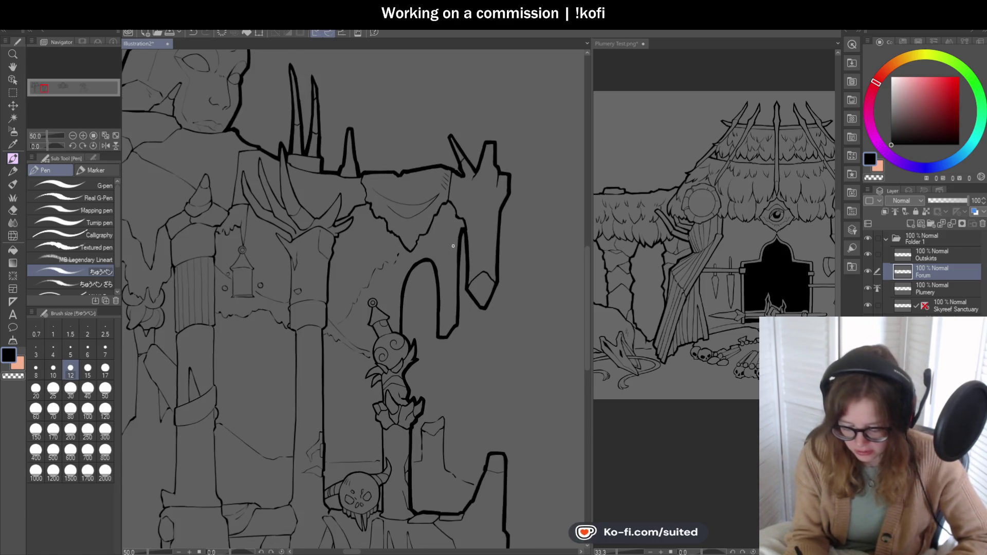
{"action": "scroll", "coordinate": [453, 246], "scroll_direction": "down", "scroll_amount": 1}
{"action": "scroll", "coordinate": [514, 411], "scroll_direction": "up", "scroll_amount": 1}
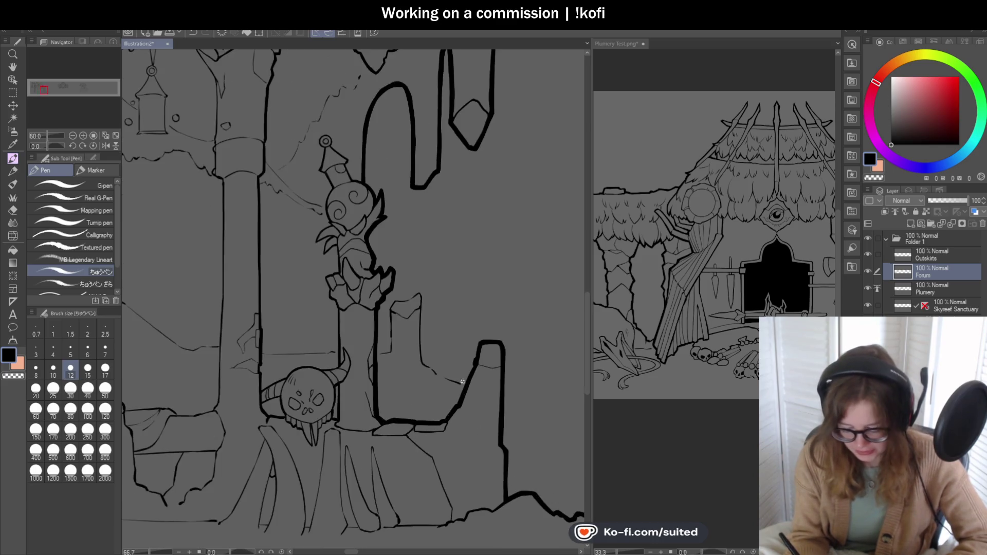
{"action": "left_click_drag", "start_coordinate": [466, 356], "coordinate": [513, 329]}
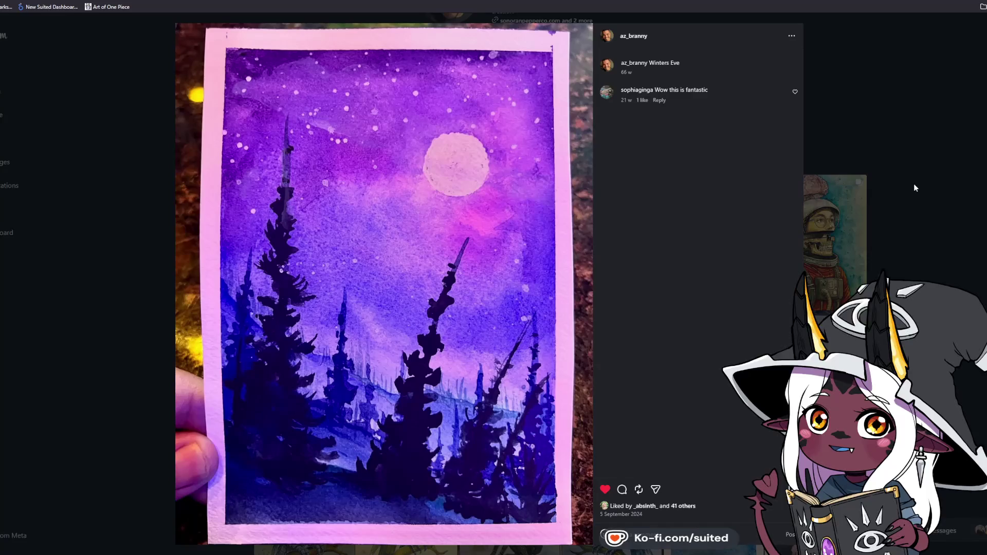
Step: Browse the octopus painting carousel, liking then unliking it, and close it
{"action": "left_click", "coordinate": [927, 161]}
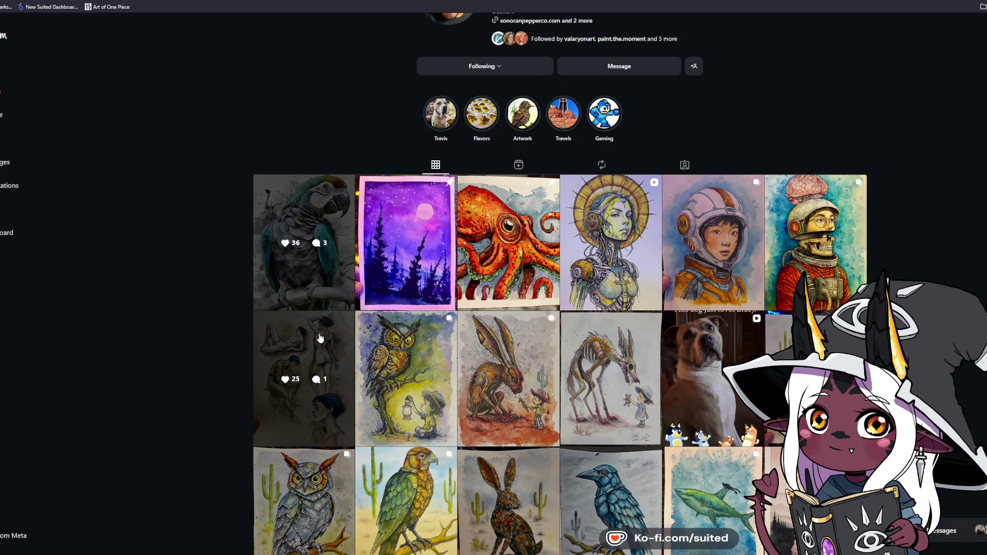
{"action": "left_click", "coordinate": [527, 224]}
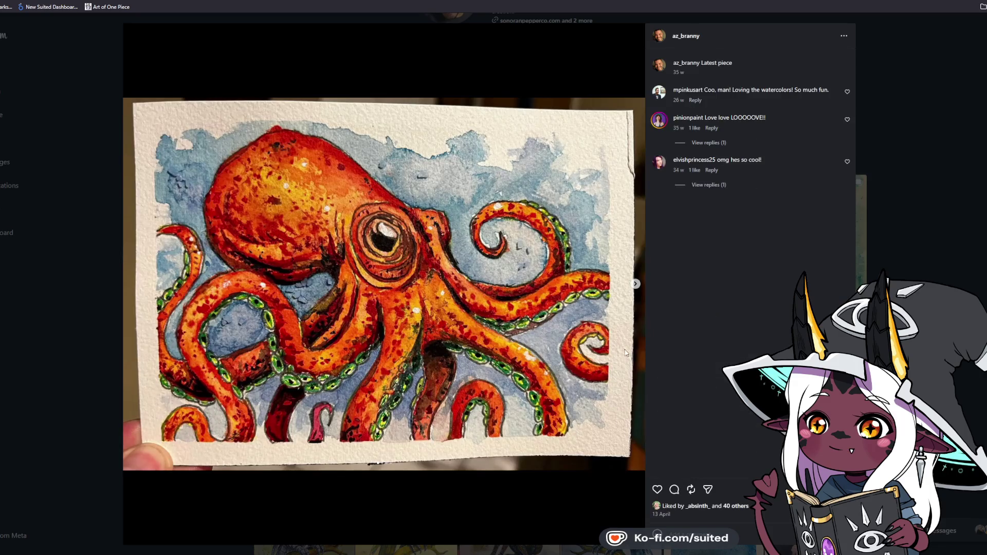
{"action": "left_click", "coordinate": [637, 286]}
{"action": "left_click", "coordinate": [658, 490]}
{"action": "left_click", "coordinate": [658, 490]}
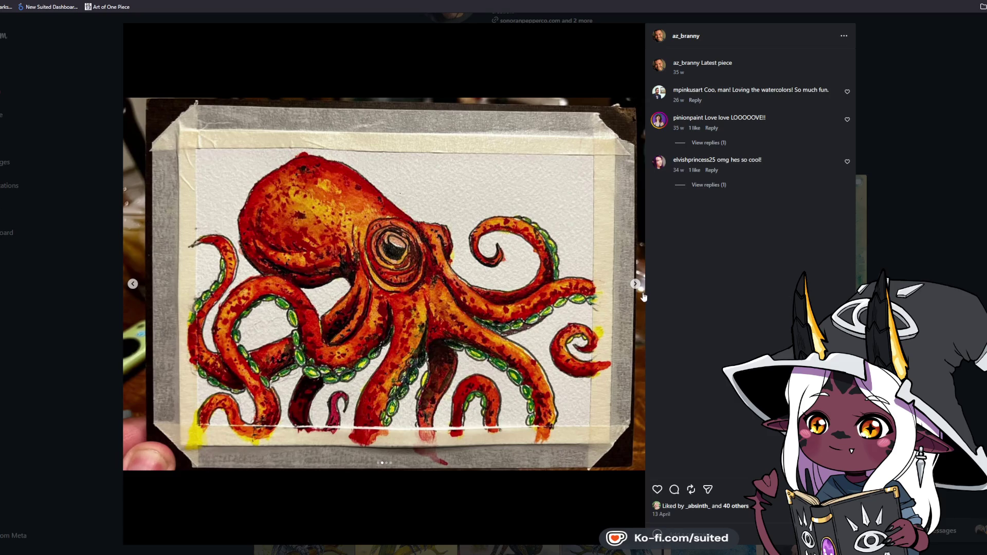
{"action": "left_click", "coordinate": [636, 284]}
{"action": "left_click", "coordinate": [635, 284]}
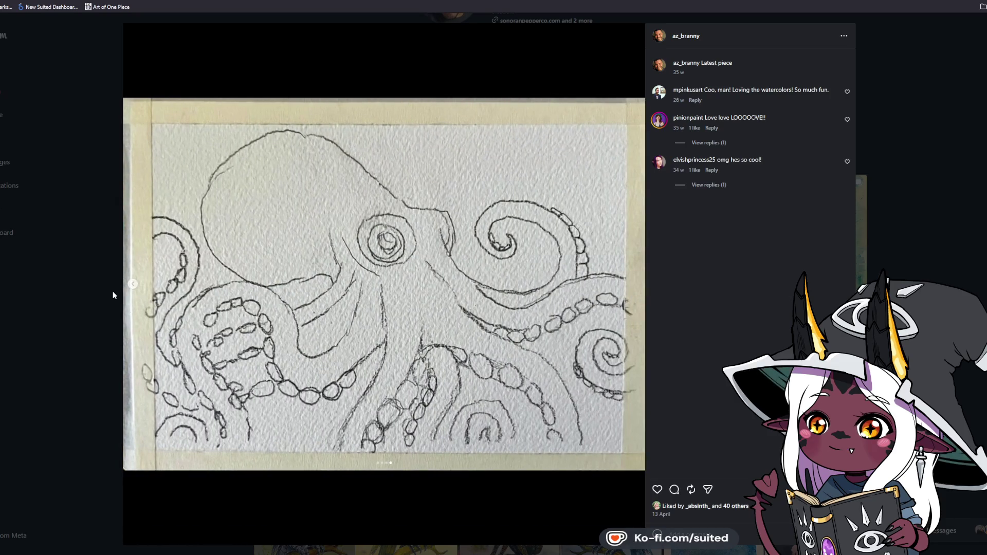
{"action": "left_click", "coordinate": [132, 284]}
{"action": "left_click", "coordinate": [132, 284]}
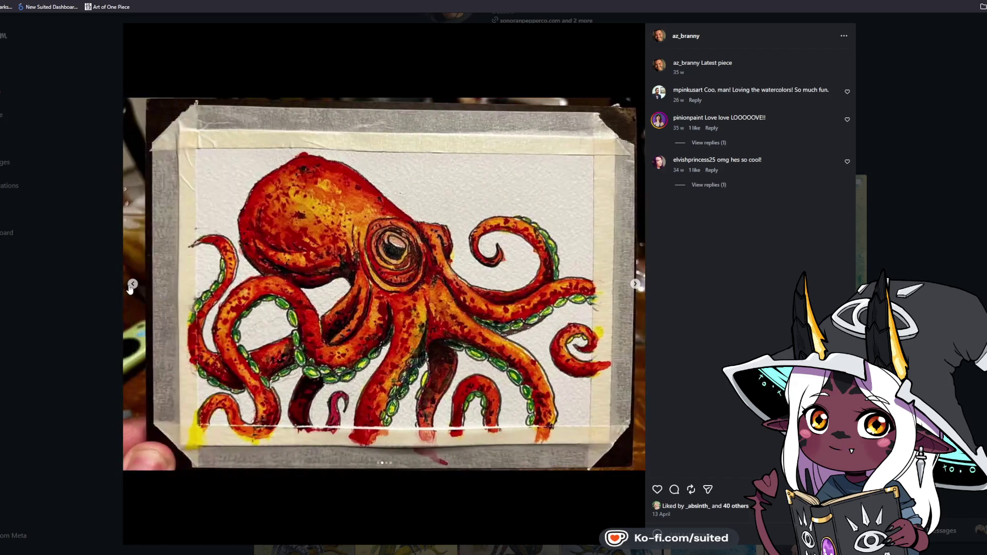
{"action": "left_click", "coordinate": [132, 285]}
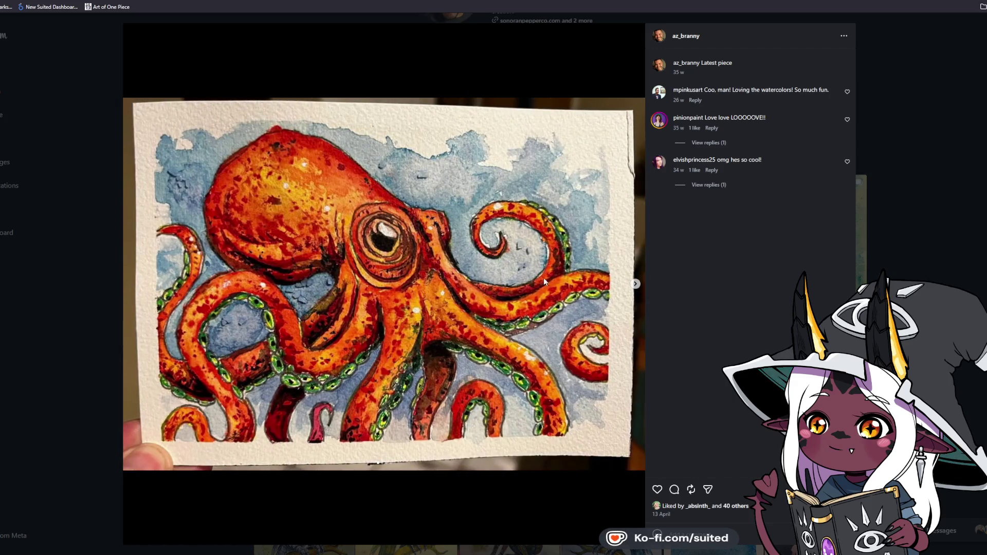
{"action": "key", "text": "Escape"}
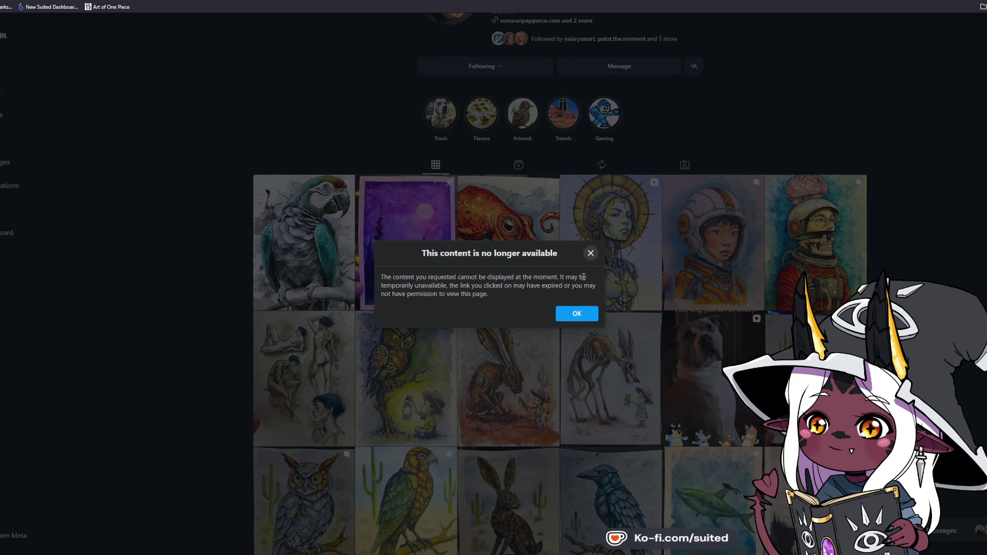
{"action": "left_click", "coordinate": [591, 254]}
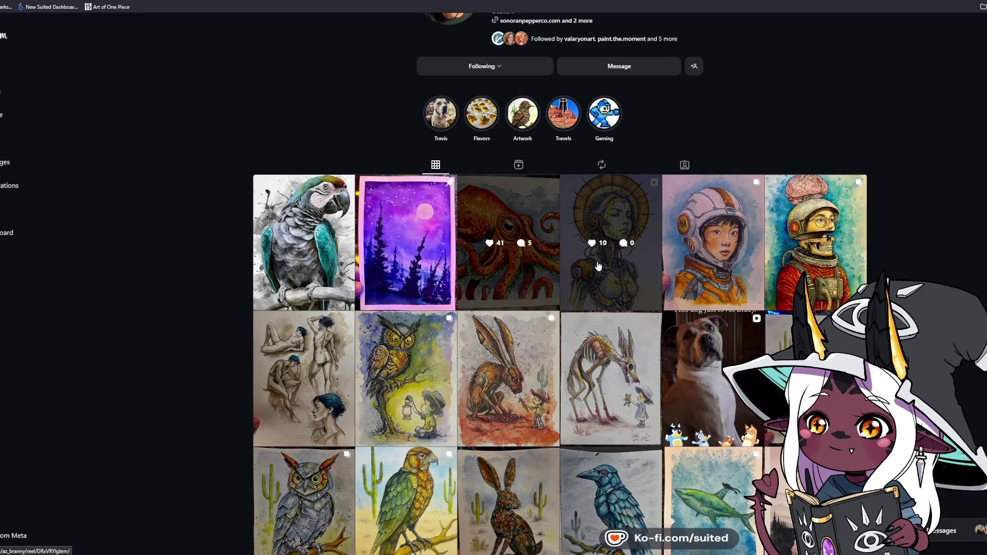
Step: Like the creature-and-child painting and the skull astronaut painting, viewing the astronaut's second image
{"action": "left_click", "coordinate": [596, 350]}
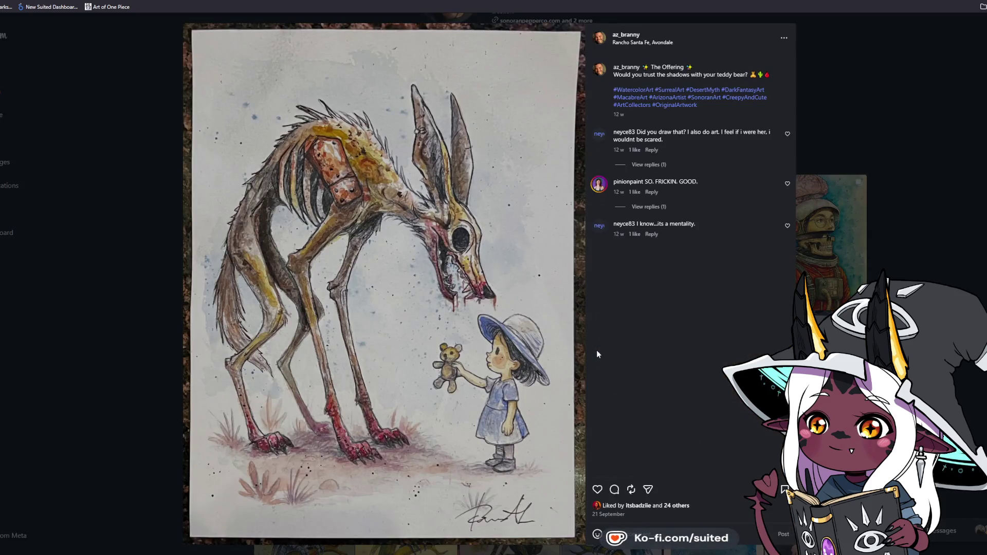
{"action": "left_click", "coordinate": [596, 490]}
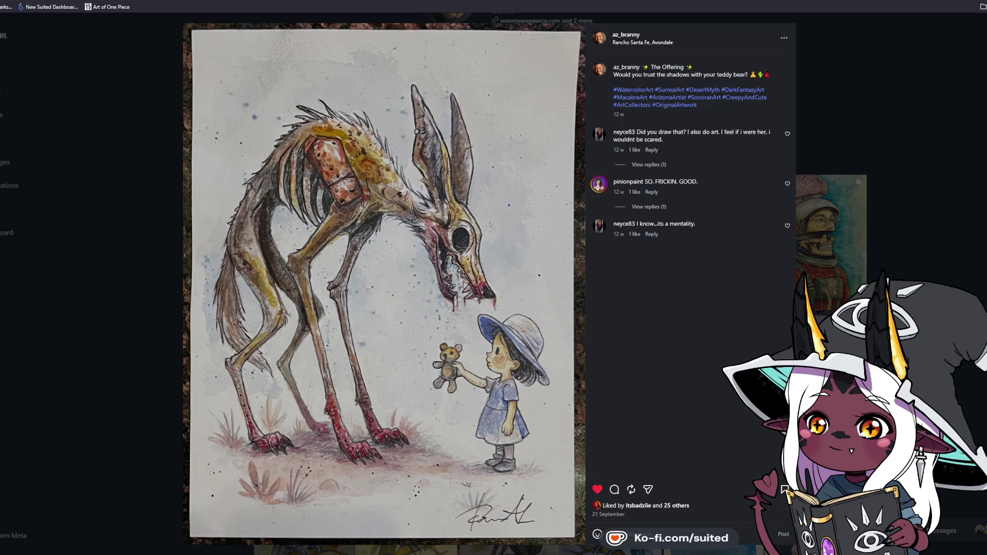
{"action": "left_click", "coordinate": [932, 91]}
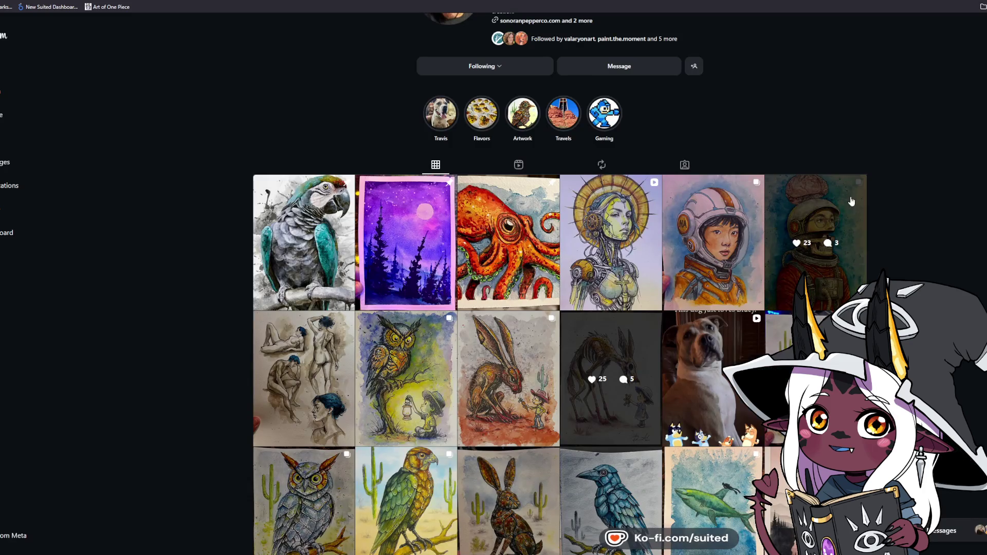
{"action": "left_click", "coordinate": [853, 198]}
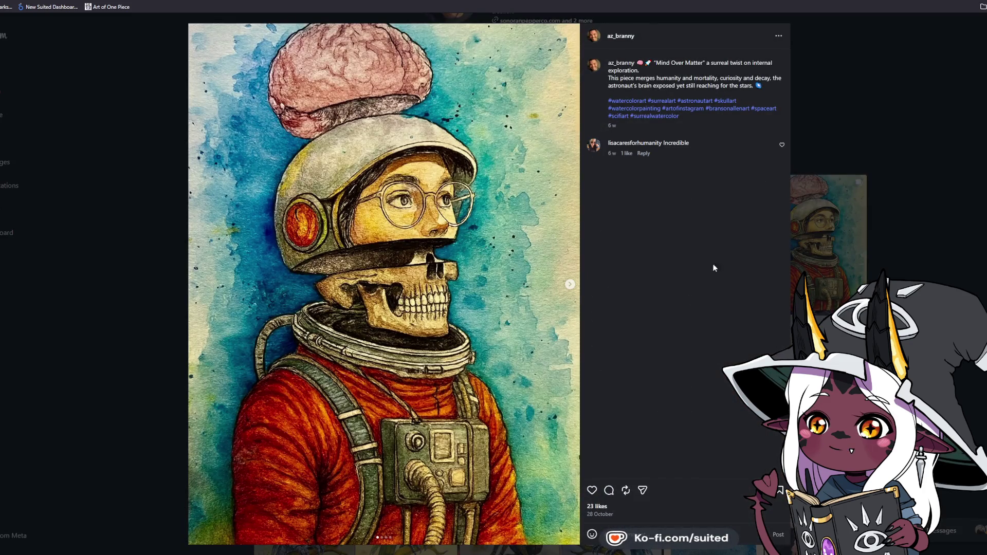
{"action": "left_click", "coordinate": [591, 489]}
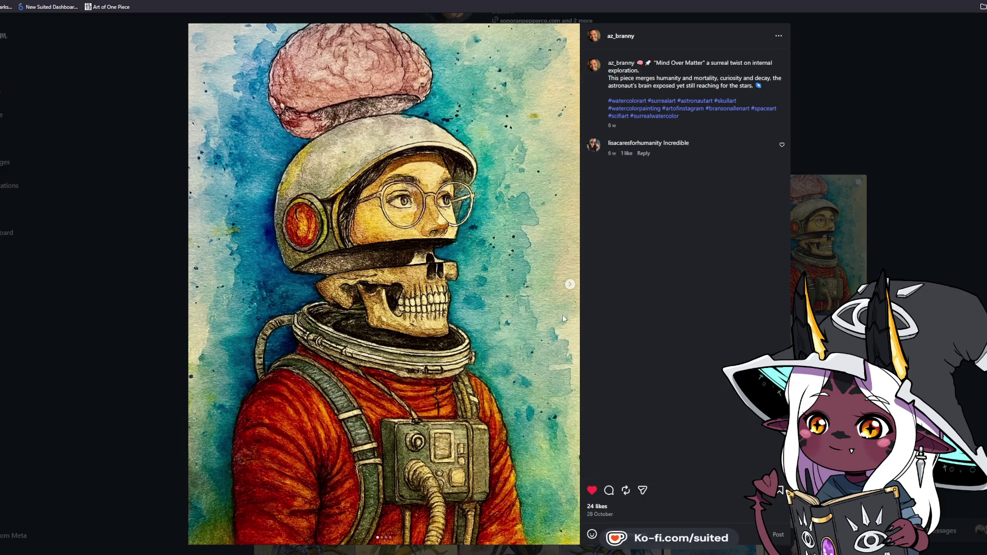
{"action": "left_click", "coordinate": [572, 286]}
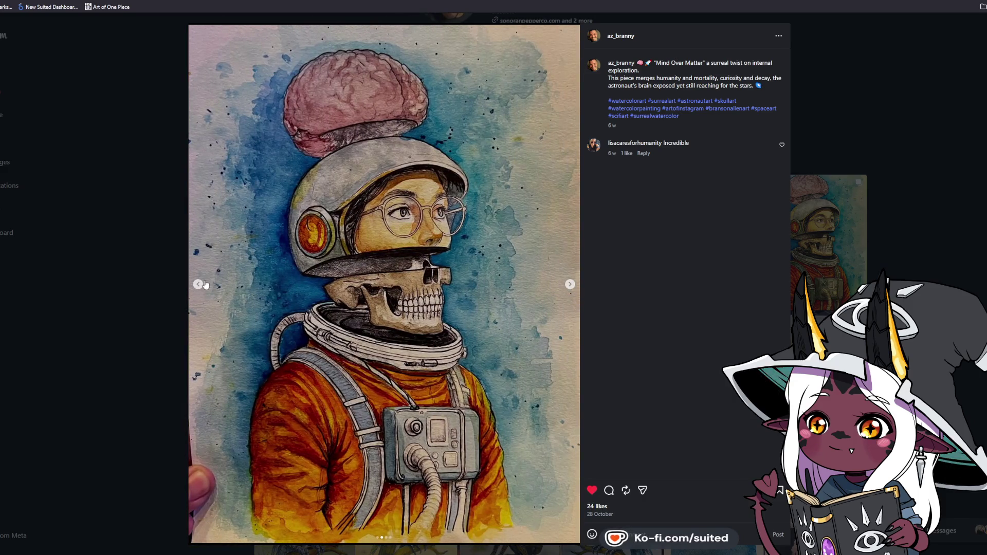
{"action": "left_click", "coordinate": [206, 283]}
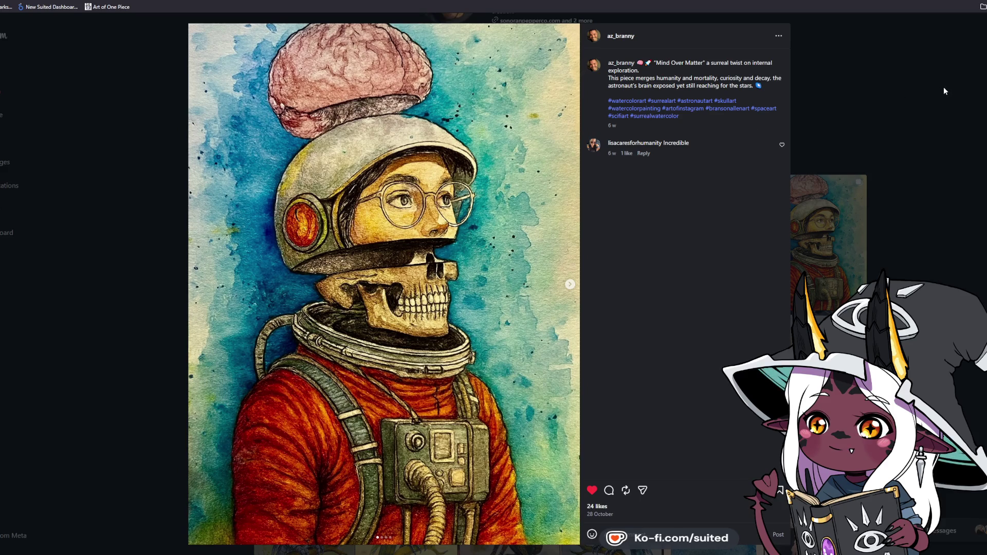
{"action": "left_click", "coordinate": [943, 91]}
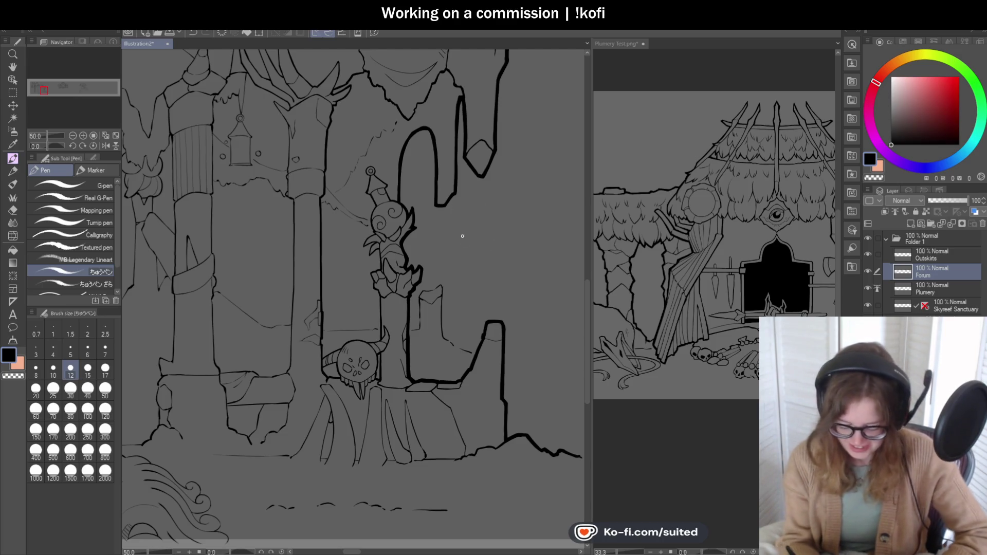
Step: Ink thin strokes on the antler branch above the lantern and a thick line across the lantern
{"action": "scroll", "coordinate": [511, 253], "scroll_direction": "down", "scroll_amount": 2}
{"action": "scroll", "coordinate": [420, 147], "scroll_direction": "up", "scroll_amount": 1}
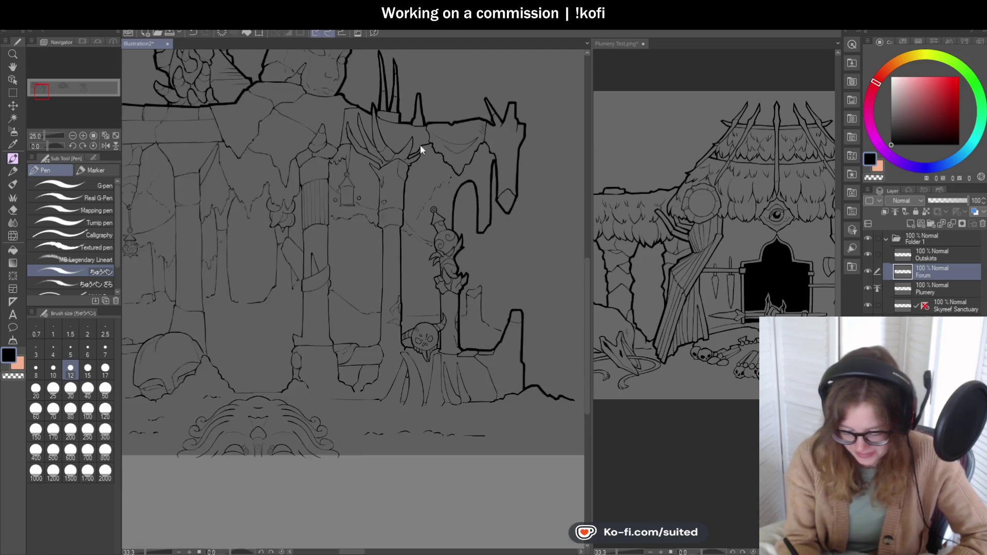
{"action": "scroll", "coordinate": [420, 149], "scroll_direction": "up", "scroll_amount": 5}
{"action": "left_click_drag", "start_coordinate": [366, 163], "coordinate": [395, 183]}
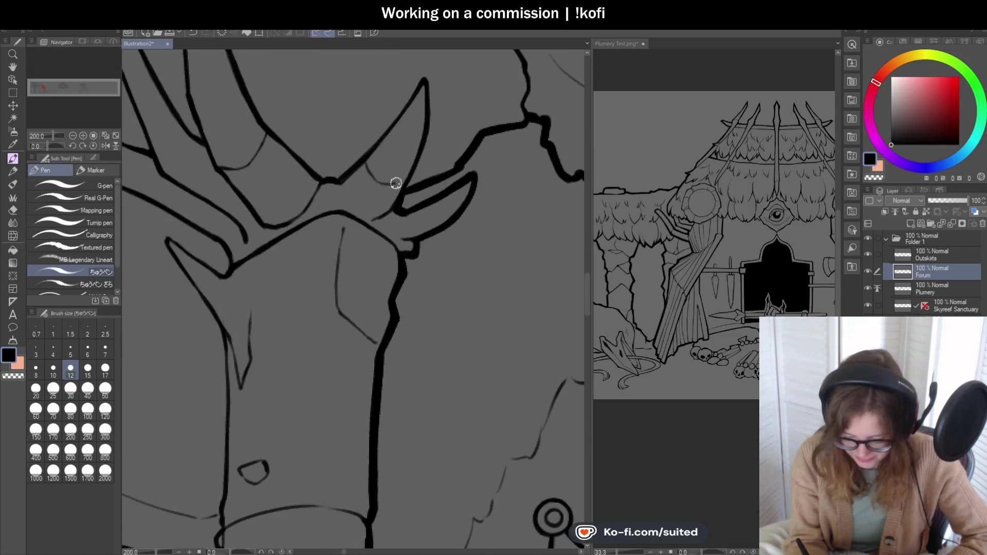
{"action": "scroll", "coordinate": [435, 186], "scroll_direction": "down", "scroll_amount": 3}
{"action": "scroll", "coordinate": [354, 205], "scroll_direction": "up", "scroll_amount": 3}
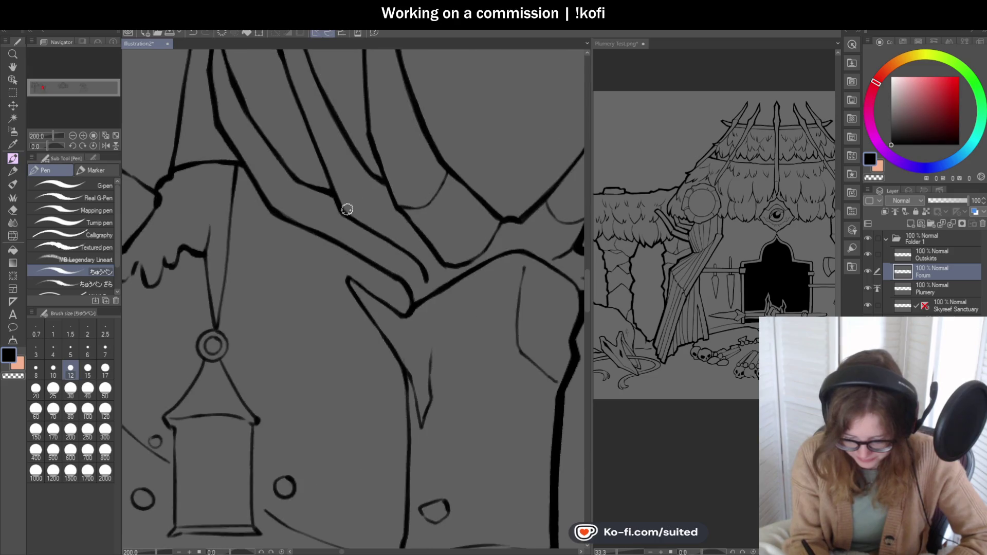
{"action": "mouse_move", "coordinate": [275, 209]}
{"action": "left_mouse_down"}
{"action": "mouse_move", "coordinate": [301, 184]}
{"action": "mouse_move", "coordinate": [372, 178]}
{"action": "left_mouse_up"}
{"action": "scroll", "coordinate": [443, 215], "scroll_direction": "down", "scroll_amount": 5}
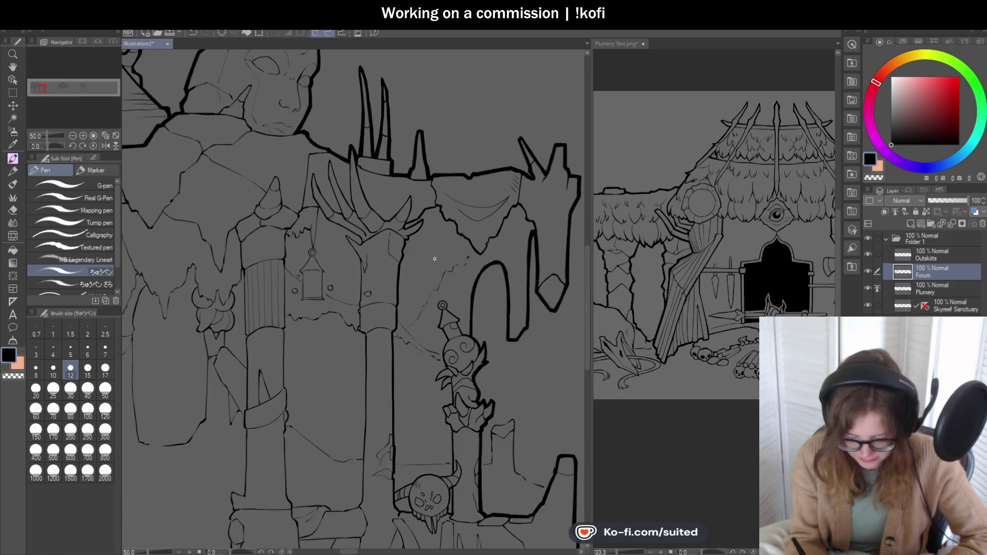
{"action": "scroll", "coordinate": [307, 208], "scroll_direction": "up", "scroll_amount": 5}
{"action": "mouse_move", "coordinate": [280, 214]}
{"action": "left_mouse_down"}
{"action": "mouse_move", "coordinate": [322, 199]}
{"action": "mouse_move", "coordinate": [356, 203]}
{"action": "mouse_move", "coordinate": [293, 205]}
{"action": "mouse_move", "coordinate": [269, 230]}
{"action": "left_mouse_up"}
Step: Ink the pillar top, its V-shaped crack and the small loop shape, then zoom out
{"action": "scroll", "coordinate": [399, 251], "scroll_direction": "down", "scroll_amount": 5}
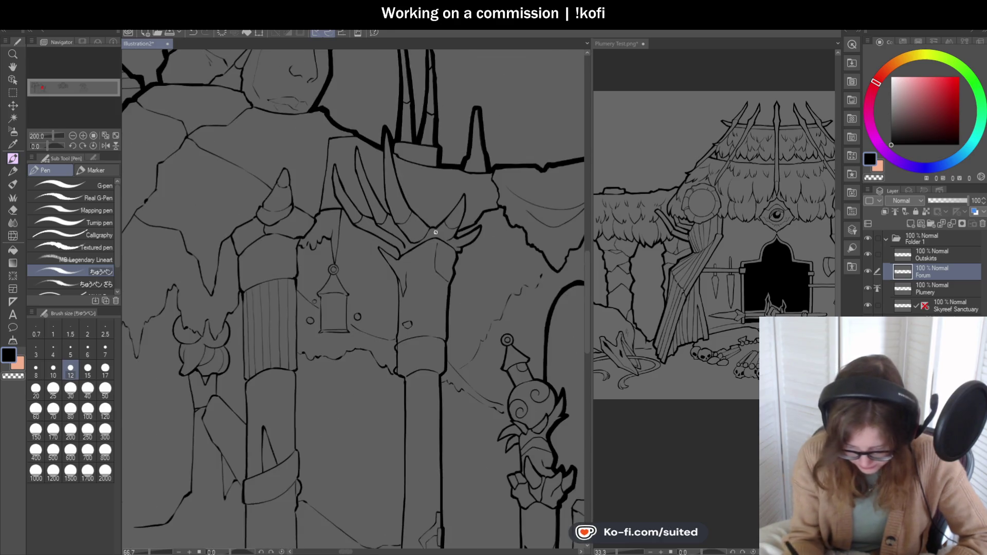
{"action": "scroll", "coordinate": [467, 344], "scroll_direction": "up", "scroll_amount": 2}
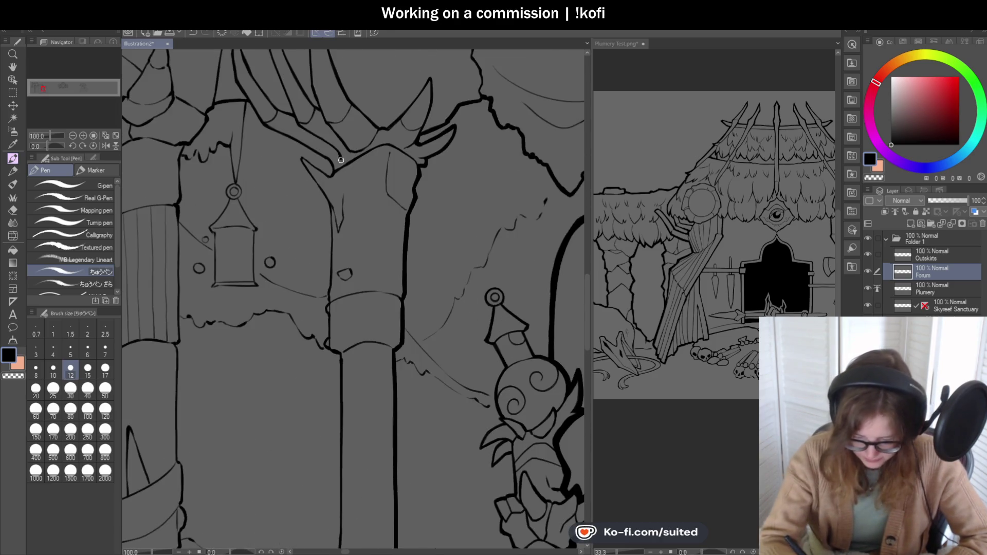
{"action": "scroll", "coordinate": [455, 160], "scroll_direction": "down", "scroll_amount": 2}
{"action": "scroll", "coordinate": [371, 146], "scroll_direction": "up", "scroll_amount": 6}
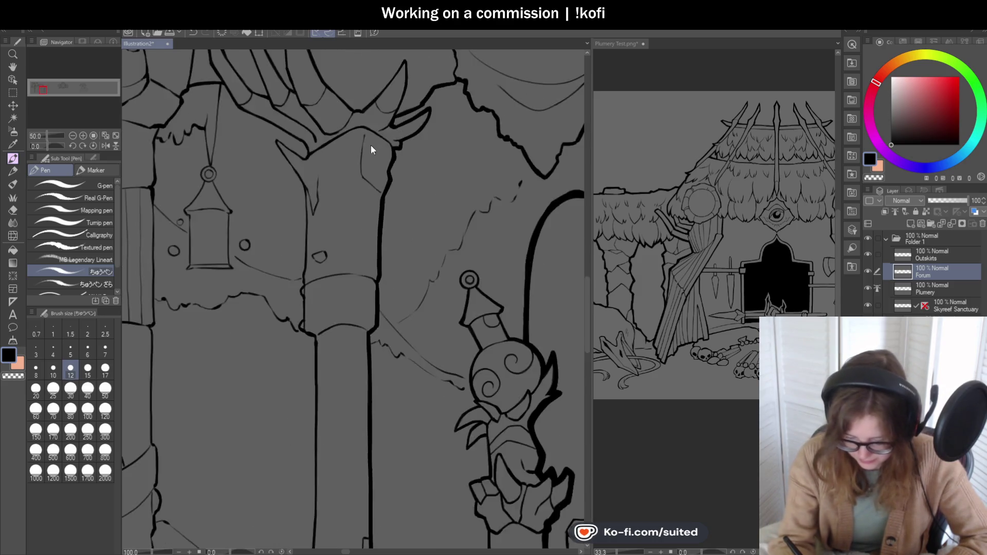
{"action": "mouse_move", "coordinate": [366, 125]}
{"action": "left_mouse_down"}
{"action": "mouse_move", "coordinate": [348, 137]}
{"action": "mouse_move", "coordinate": [339, 301]}
{"action": "mouse_move", "coordinate": [352, 325]}
{"action": "mouse_move", "coordinate": [427, 376]}
{"action": "left_mouse_up"}
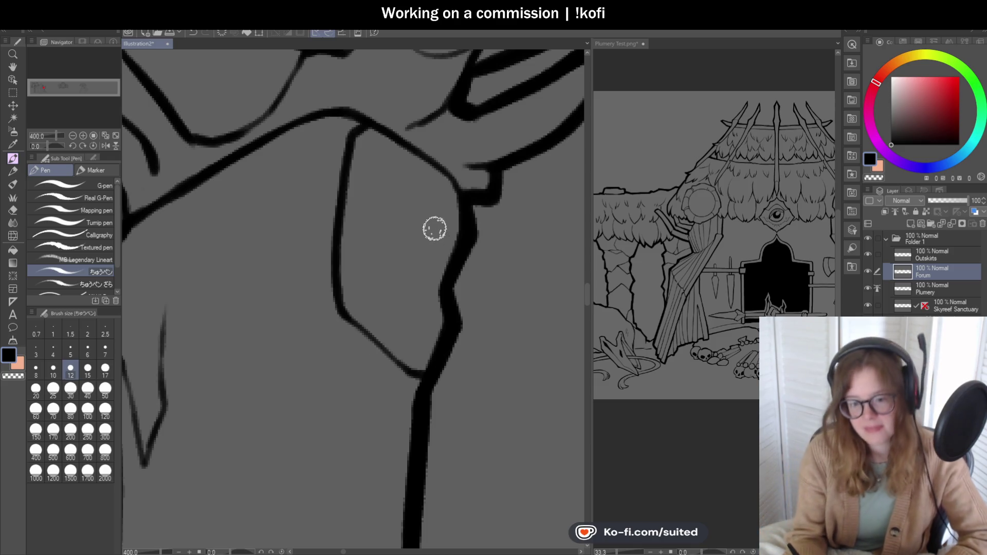
{"action": "scroll", "coordinate": [437, 231], "scroll_direction": "down", "scroll_amount": 3}
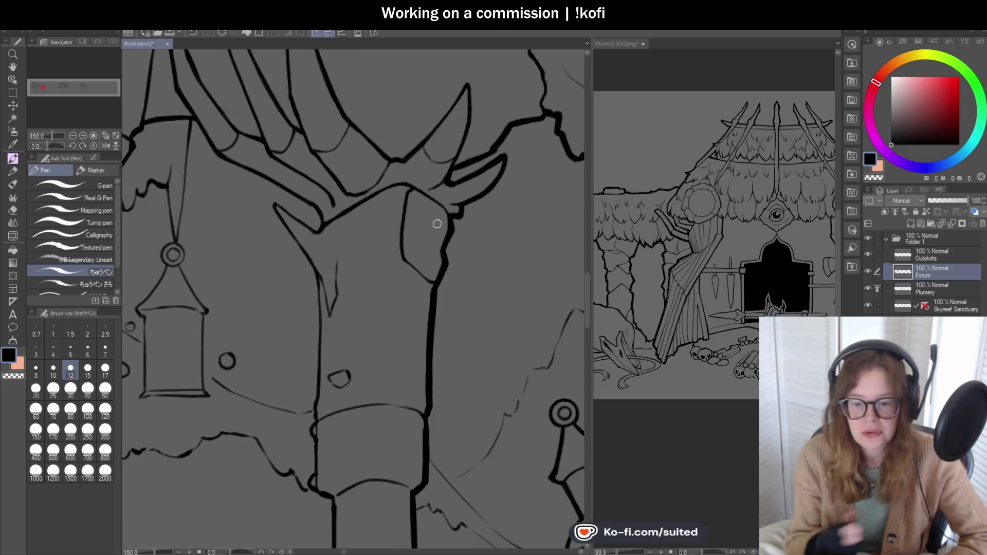
{"action": "scroll", "coordinate": [335, 316], "scroll_direction": "up", "scroll_amount": 3}
{"action": "mouse_move", "coordinate": [276, 142]}
{"action": "left_mouse_down"}
{"action": "mouse_move", "coordinate": [310, 249]}
{"action": "mouse_move", "coordinate": [332, 194]}
{"action": "mouse_move", "coordinate": [333, 68]}
{"action": "left_mouse_up"}
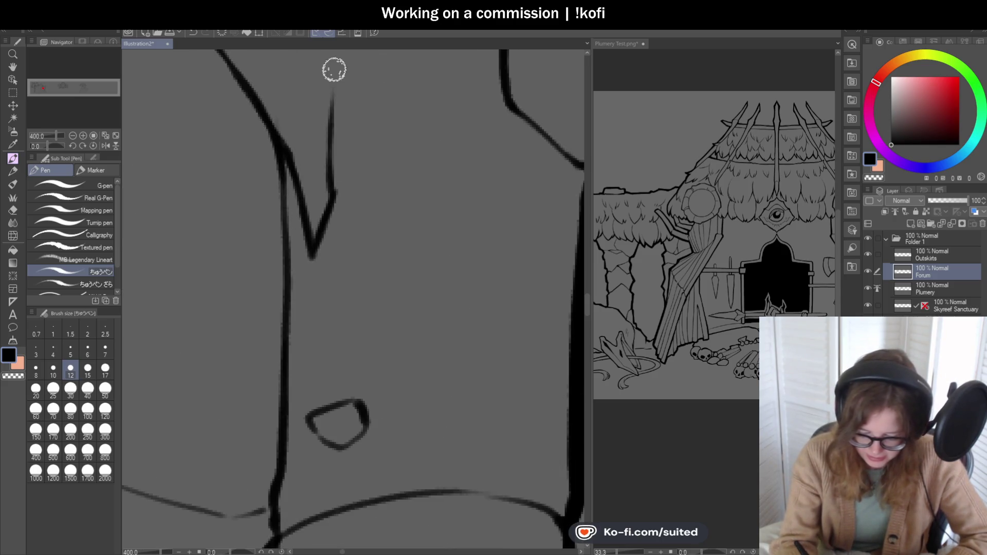
{"action": "scroll", "coordinate": [386, 161], "scroll_direction": "down", "scroll_amount": 3}
{"action": "scroll", "coordinate": [346, 234], "scroll_direction": "up", "scroll_amount": 3}
{"action": "mouse_move", "coordinate": [321, 237]}
{"action": "left_mouse_down"}
{"action": "mouse_move", "coordinate": [354, 255]}
{"action": "mouse_move", "coordinate": [372, 216]}
{"action": "mouse_move", "coordinate": [339, 210]}
{"action": "left_mouse_up"}
{"action": "scroll", "coordinate": [339, 221], "scroll_direction": "down", "scroll_amount": 4}
{"action": "scroll", "coordinate": [384, 215], "scroll_direction": "down", "scroll_amount": 2}
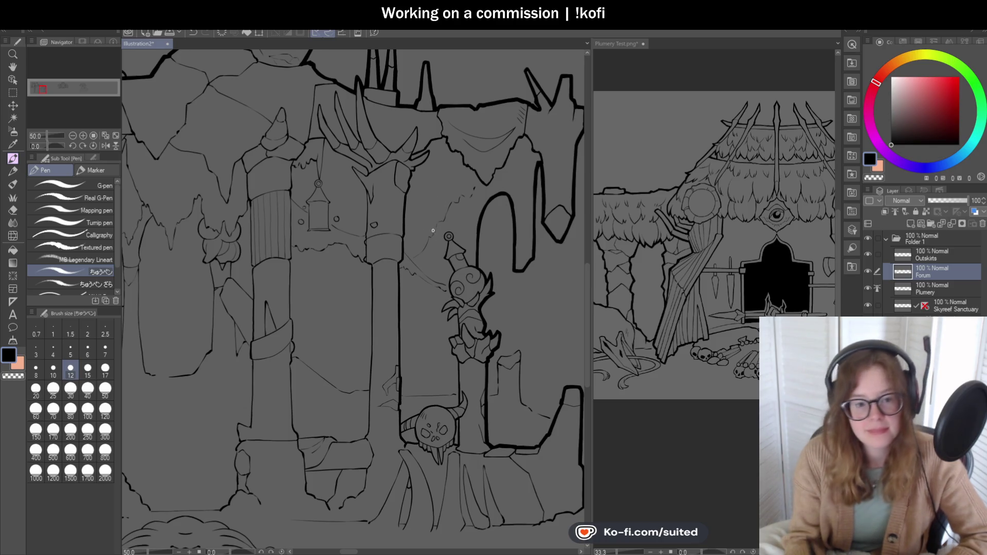
{"action": "scroll", "coordinate": [514, 308], "scroll_direction": "down", "scroll_amount": 1}
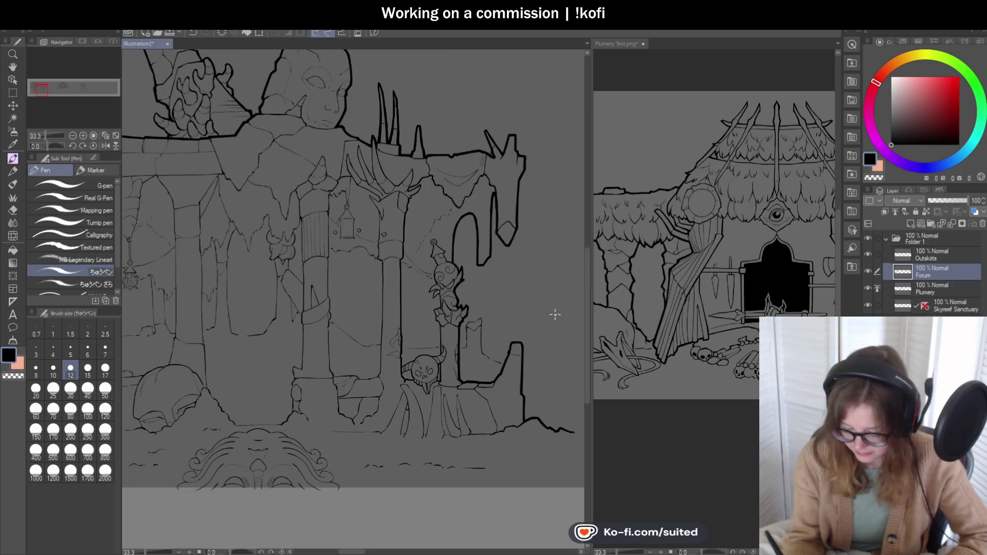
Step: Ink the tower's base line and left vertical side, redrawing the side stroke up to the top edge
{"action": "scroll", "coordinate": [535, 360], "scroll_direction": "up", "scroll_amount": 2}
{"action": "scroll", "coordinate": [395, 288], "scroll_direction": "up", "scroll_amount": 4}
{"action": "left_click_drag", "start_coordinate": [381, 289], "coordinate": [421, 276]}
{"action": "left_click_drag", "start_coordinate": [419, 165], "coordinate": [420, 284]}
{"action": "key", "text": "ctrl+z"}
{"action": "left_click_drag", "start_coordinate": [418, 208], "coordinate": [421, 288]}
{"action": "mouse_move", "coordinate": [420, 161]}
{"action": "left_mouse_down"}
{"action": "mouse_move", "coordinate": [430, 137]}
{"action": "mouse_move", "coordinate": [502, 109]}
{"action": "left_mouse_up"}
Step: Ink the tower's right vertical outline, rotating the canvas and extending it to the thick outline
{"action": "scroll", "coordinate": [328, 193], "scroll_direction": "down", "scroll_amount": 2}
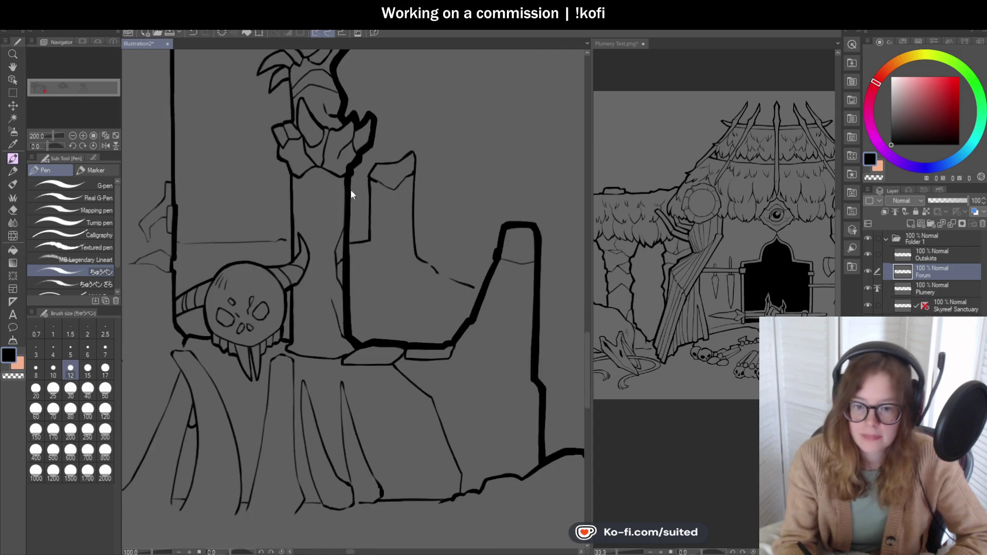
{"action": "scroll", "coordinate": [462, 175], "scroll_direction": "up", "scroll_amount": 4}
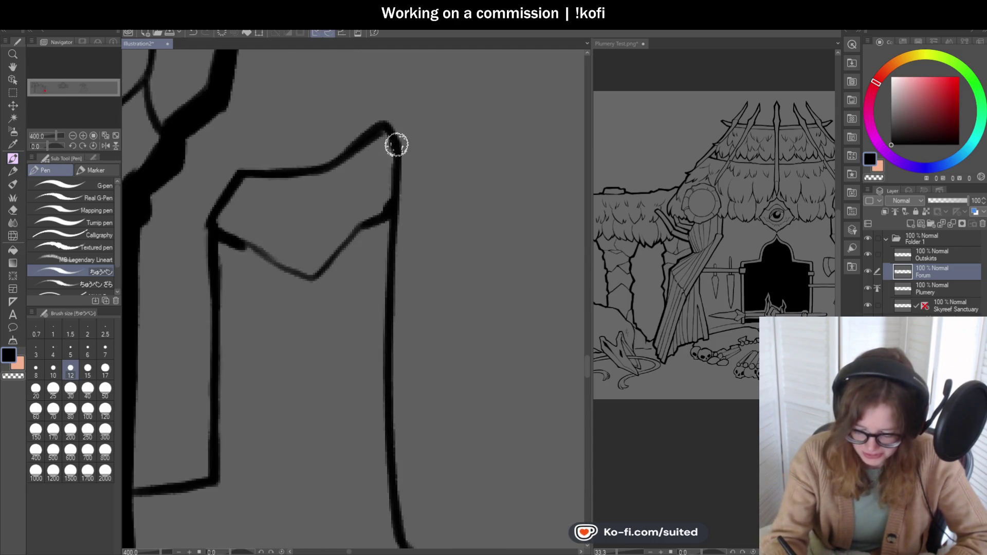
{"action": "scroll", "coordinate": [410, 158], "scroll_direction": "down", "scroll_amount": 2}
{"action": "left_click_drag", "start_coordinate": [397, 141], "coordinate": [398, 297]}
{"action": "mouse_move", "coordinate": [177, 161]}
{"action": "left_mouse_down"}
{"action": "mouse_move", "coordinate": [49, 146]}
{"action": "mouse_move", "coordinate": [338, 94]}
{"action": "mouse_move", "coordinate": [339, 287]}
{"action": "mouse_move", "coordinate": [351, 235]}
{"action": "mouse_move", "coordinate": [325, 286]}
{"action": "mouse_move", "coordinate": [313, 380]}
{"action": "left_mouse_up"}
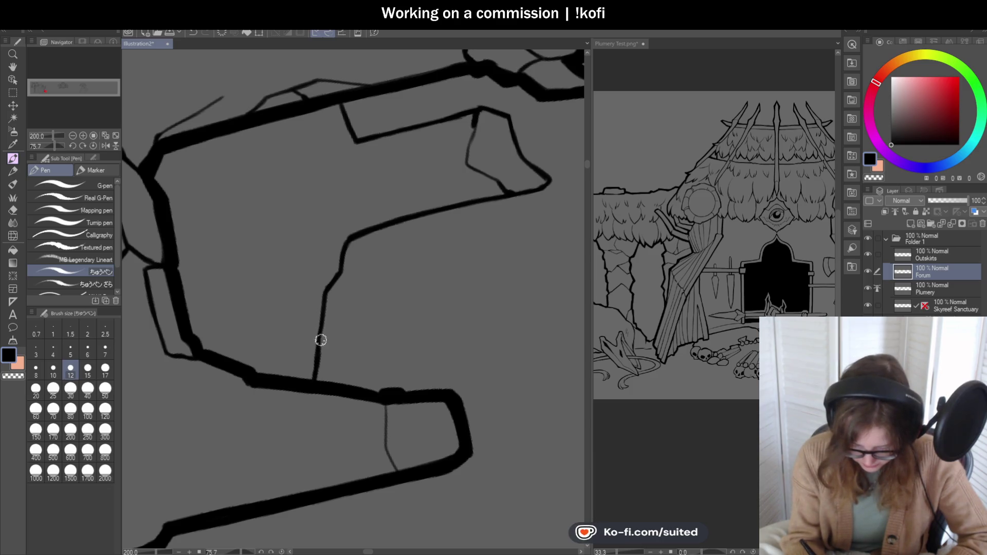
{"action": "left_click", "coordinate": [93, 146]}
Step: Ink and reinforce the tower's diagonal edge, then add a thin curved line across its top
{"action": "scroll", "coordinate": [398, 164], "scroll_direction": "up", "scroll_amount": 2}
{"action": "mouse_move", "coordinate": [196, 143]}
{"action": "left_mouse_down"}
{"action": "mouse_move", "coordinate": [284, 177]}
{"action": "mouse_move", "coordinate": [285, 160]}
{"action": "mouse_move", "coordinate": [346, 108]}
{"action": "left_mouse_up"}
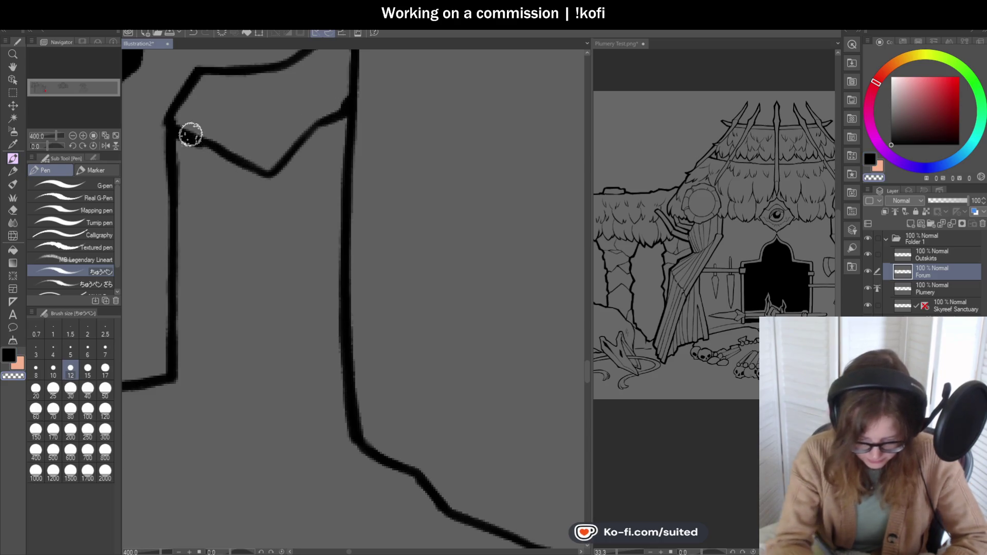
{"action": "left_click_drag", "start_coordinate": [176, 132], "coordinate": [231, 161]}
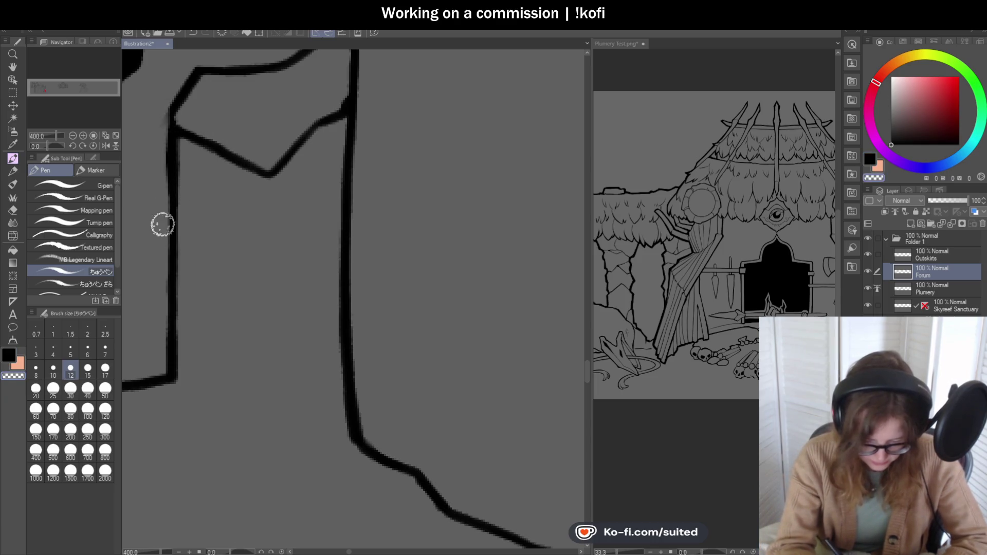
{"action": "scroll", "coordinate": [456, 223], "scroll_direction": "down", "scroll_amount": 6}
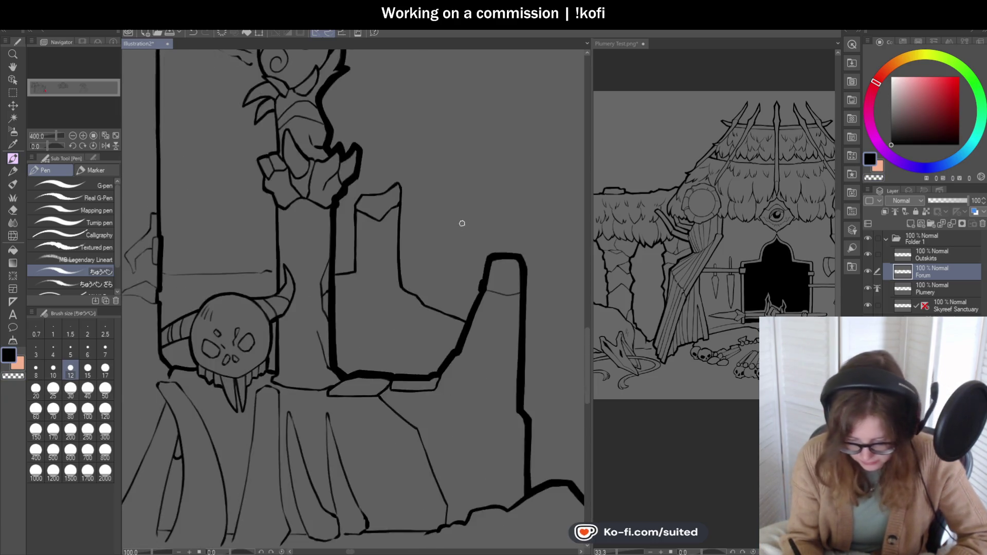
{"action": "scroll", "coordinate": [480, 303], "scroll_direction": "up", "scroll_amount": 5}
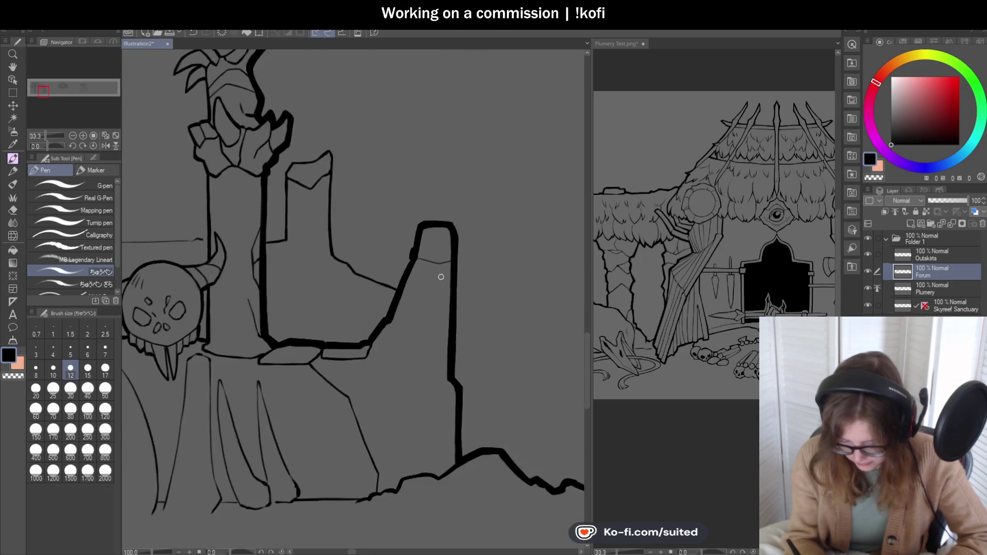
{"action": "left_click_drag", "start_coordinate": [406, 249], "coordinate": [473, 251]}
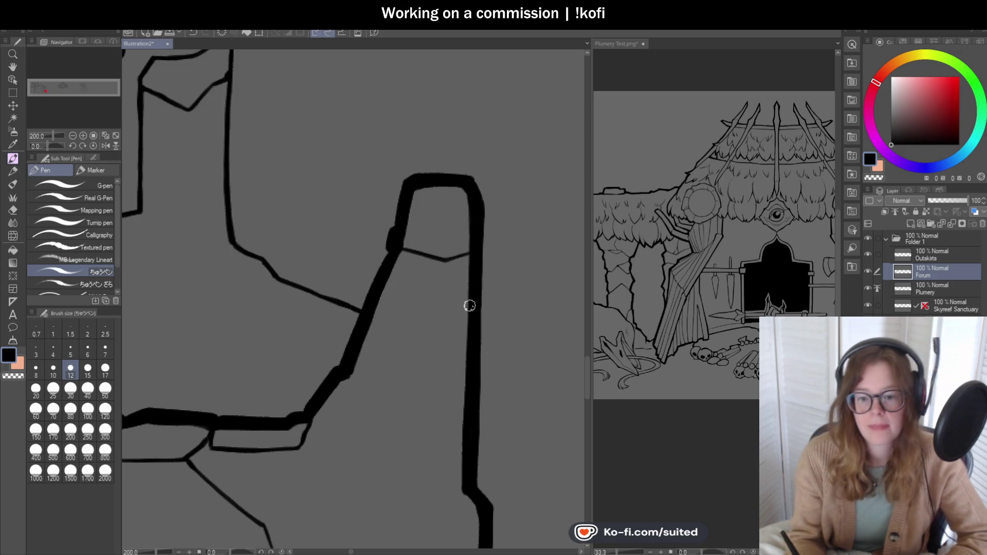
{"action": "scroll", "coordinate": [461, 307], "scroll_direction": "down", "scroll_amount": 3}
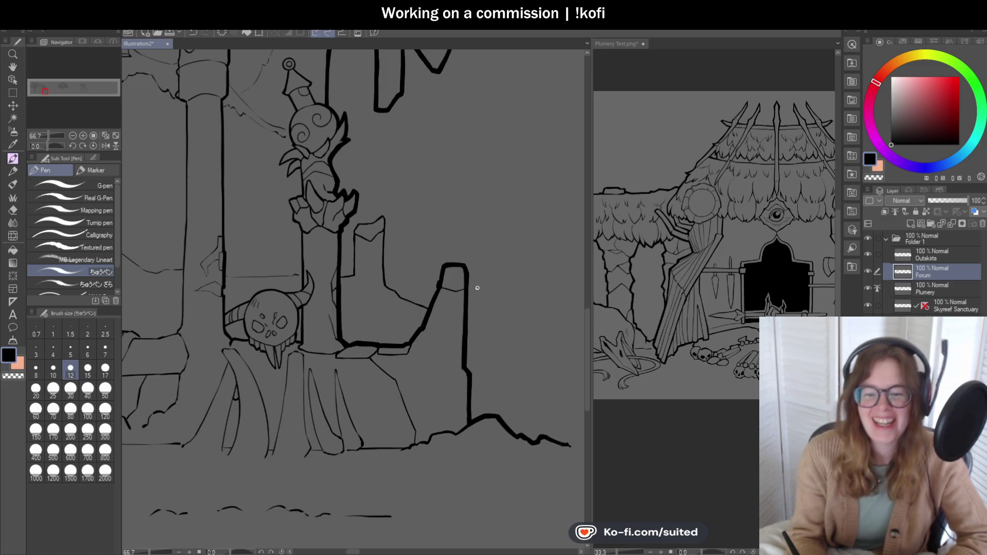
Step: Close the gap at the tower's top corner by joining the slanted line to the top outline
{"action": "scroll", "coordinate": [496, 239], "scroll_direction": "down", "scroll_amount": 2}
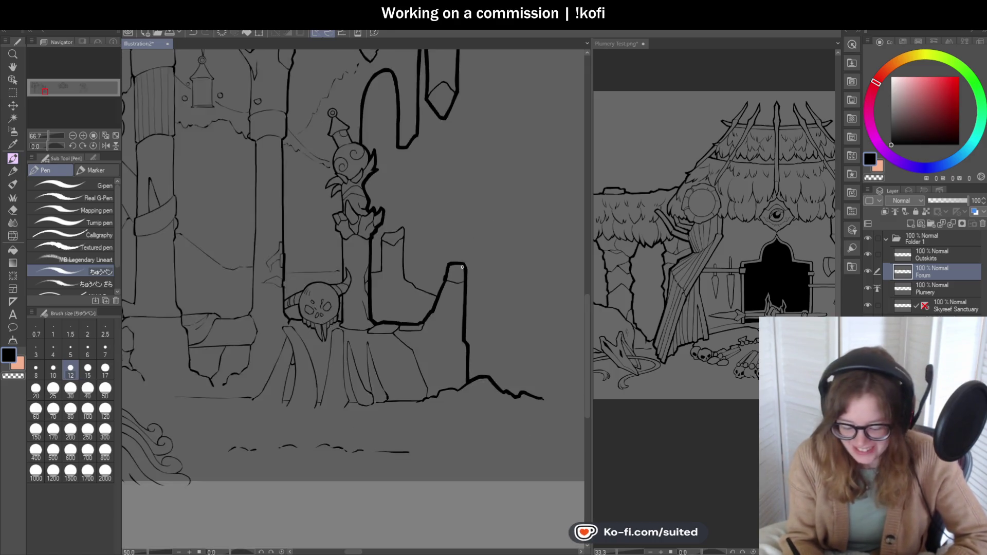
{"action": "scroll", "coordinate": [430, 261], "scroll_direction": "up", "scroll_amount": 2}
{"action": "scroll", "coordinate": [431, 261], "scroll_direction": "up", "scroll_amount": 6}
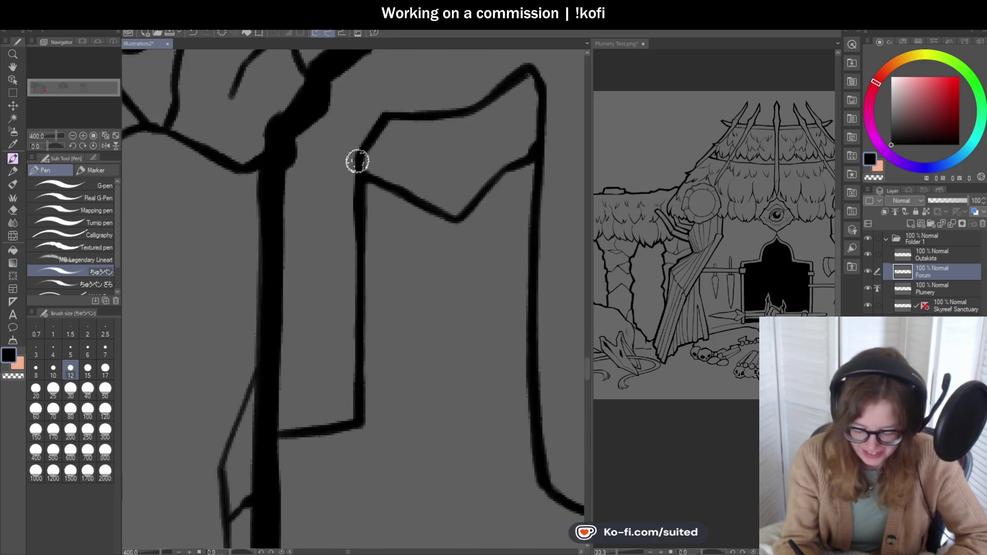
{"action": "left_click_drag", "start_coordinate": [382, 117], "coordinate": [369, 140]}
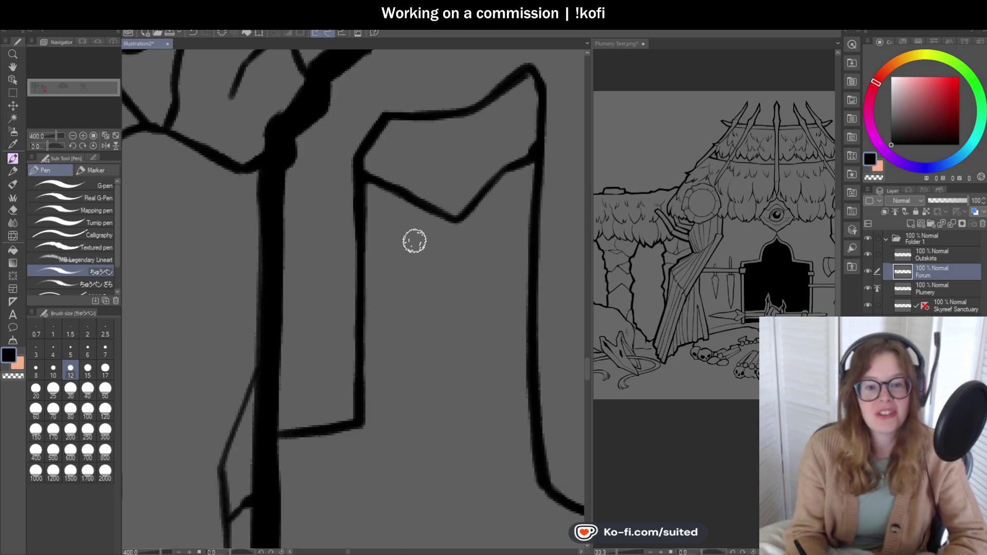
{"action": "scroll", "coordinate": [426, 215], "scroll_direction": "down", "scroll_amount": 3}
{"action": "scroll", "coordinate": [433, 208], "scroll_direction": "down", "scroll_amount": 3}
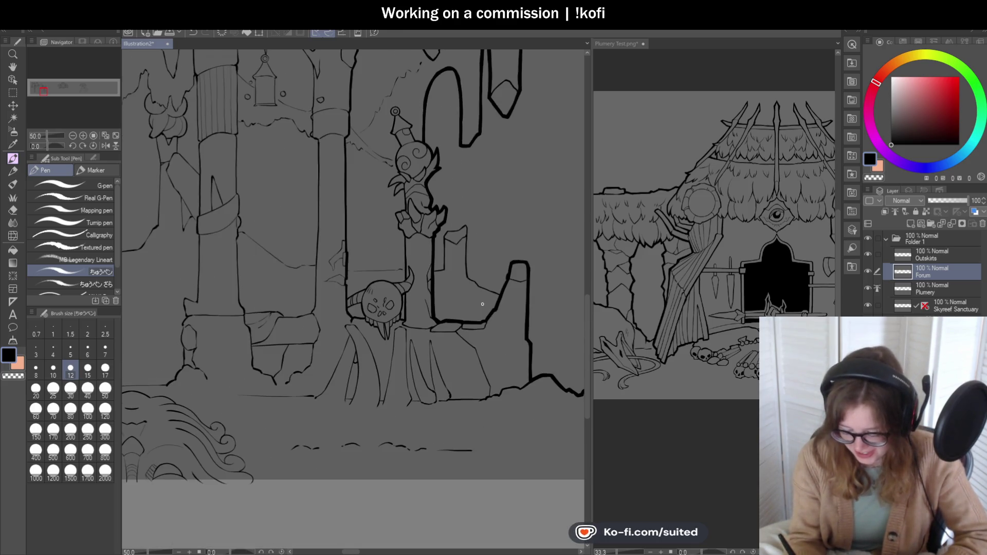
{"action": "scroll", "coordinate": [478, 304], "scroll_direction": "down", "scroll_amount": 1}
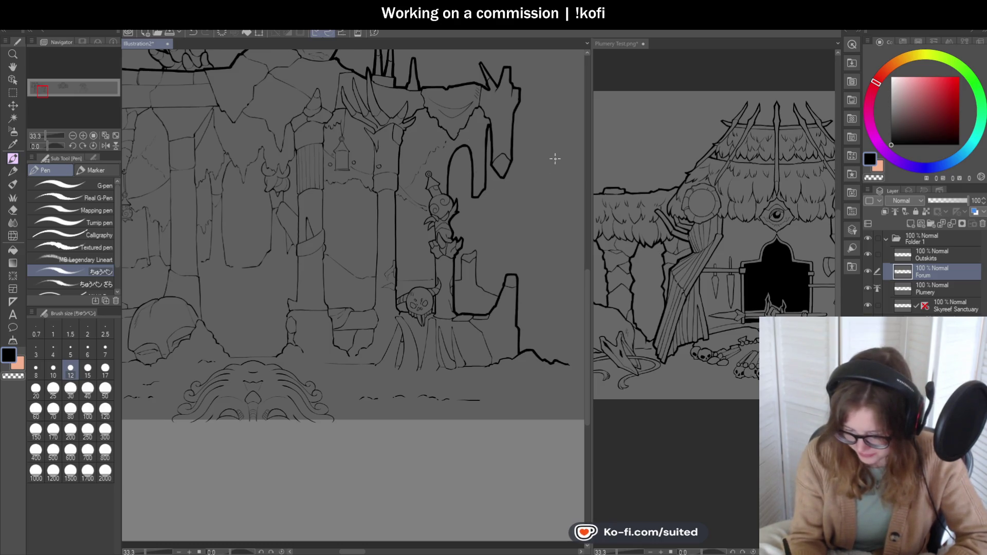
{"action": "scroll", "coordinate": [500, 131], "scroll_direction": "up", "scroll_amount": 3}
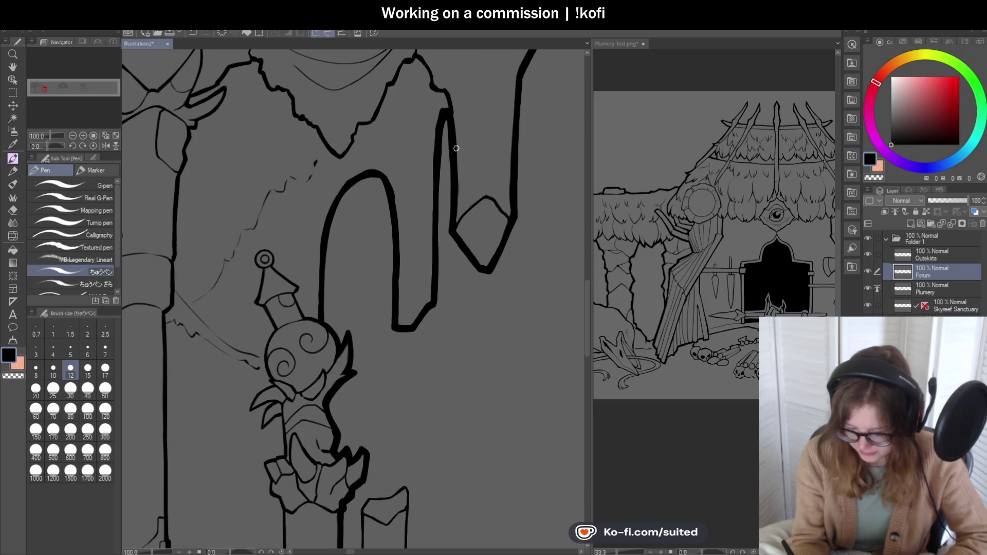
Step: Remove the stray thin stroke near the arch and add short strokes on the hanging stone
{"action": "key", "text": "ctrl+z"}
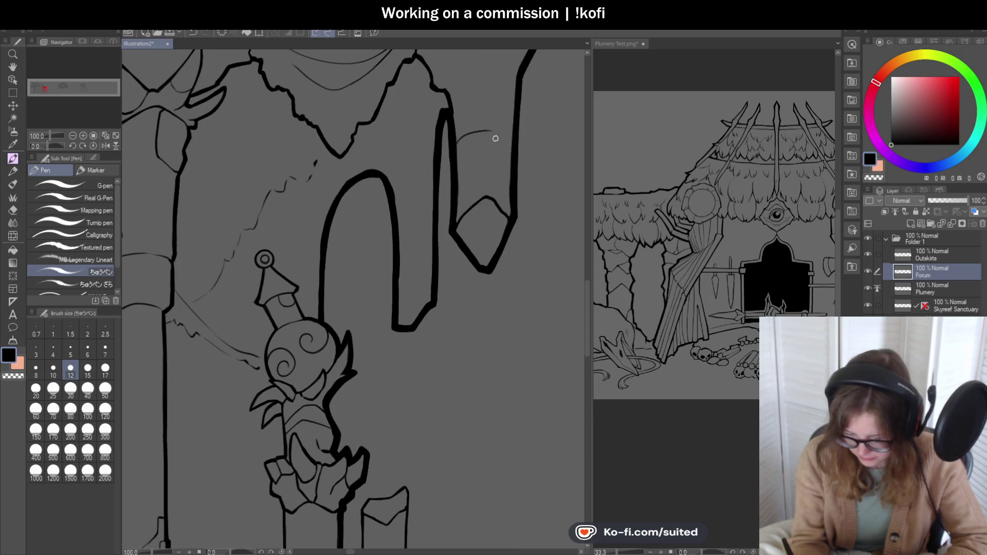
{"action": "left_click_drag", "start_coordinate": [455, 188], "coordinate": [495, 172]}
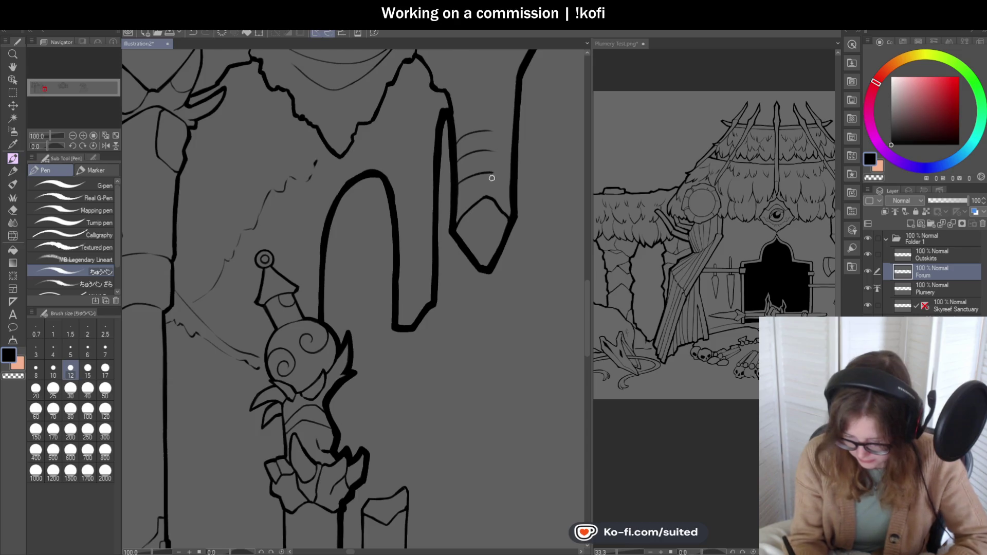
{"action": "scroll", "coordinate": [533, 241], "scroll_direction": "down", "scroll_amount": 5}
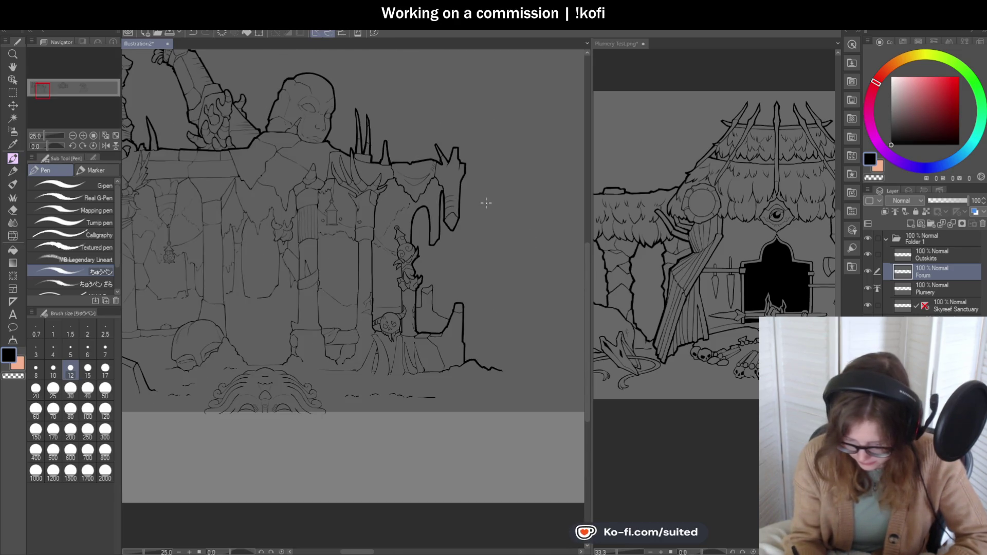
{"action": "scroll", "coordinate": [483, 203], "scroll_direction": "up", "scroll_amount": 2}
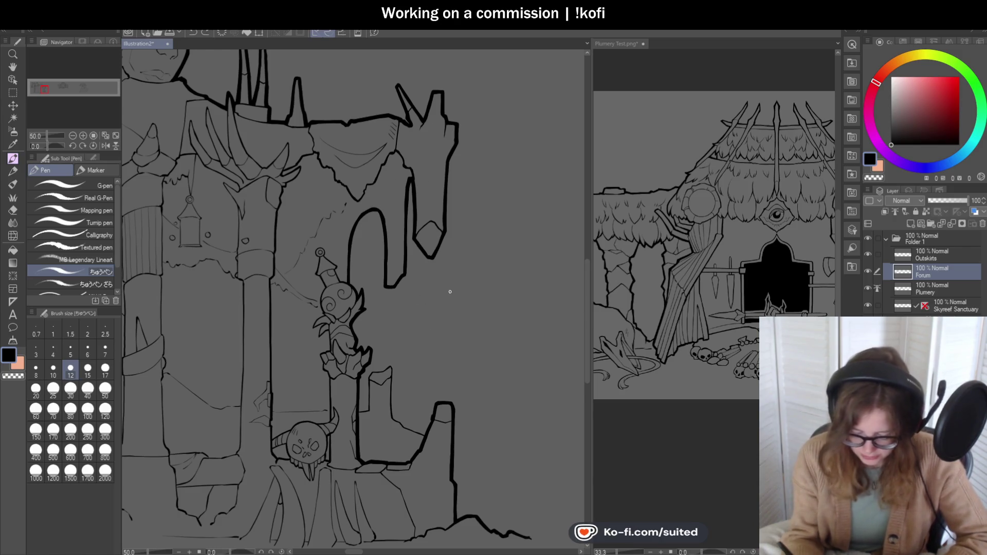
{"action": "scroll", "coordinate": [531, 220], "scroll_direction": "down", "scroll_amount": 2}
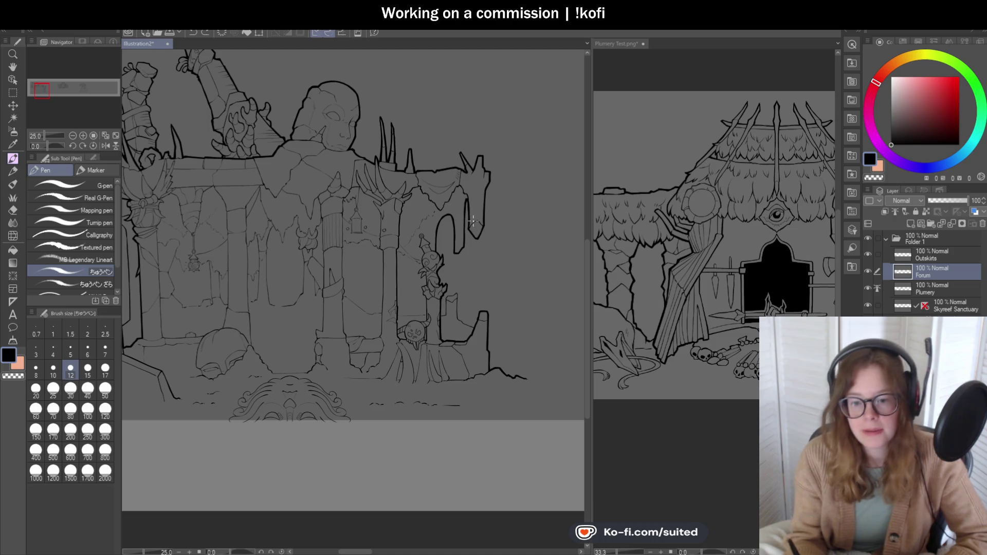
{"action": "scroll", "coordinate": [474, 233], "scroll_direction": "up", "scroll_amount": 1}
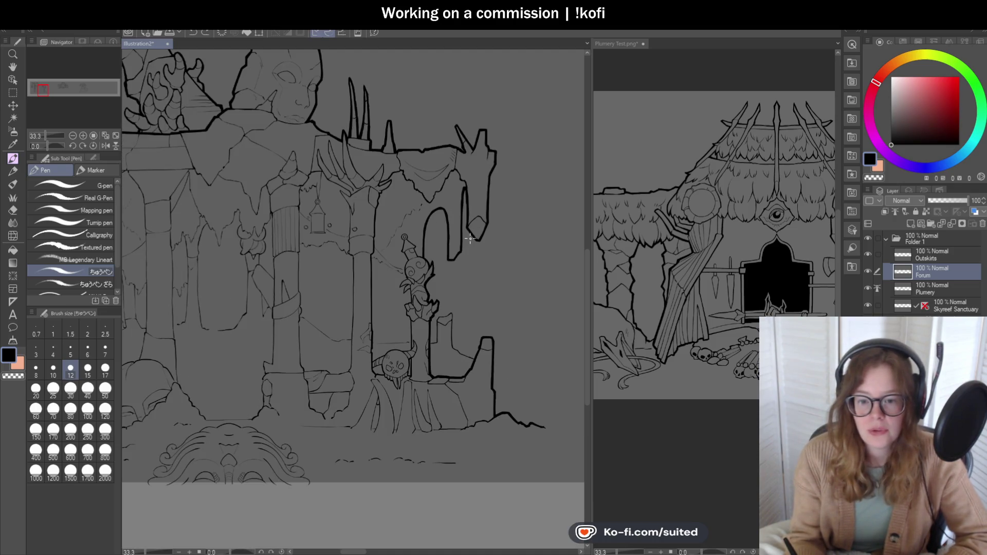
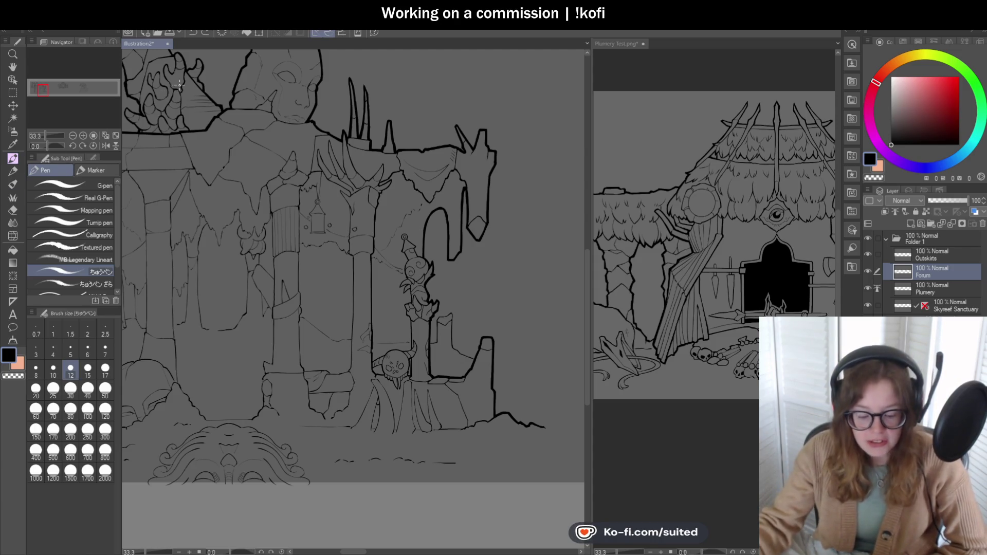
Step: Ink thick black strokes along the branch edge above the lantern
{"action": "scroll", "coordinate": [298, 284], "scroll_direction": "down", "scroll_amount": 5}
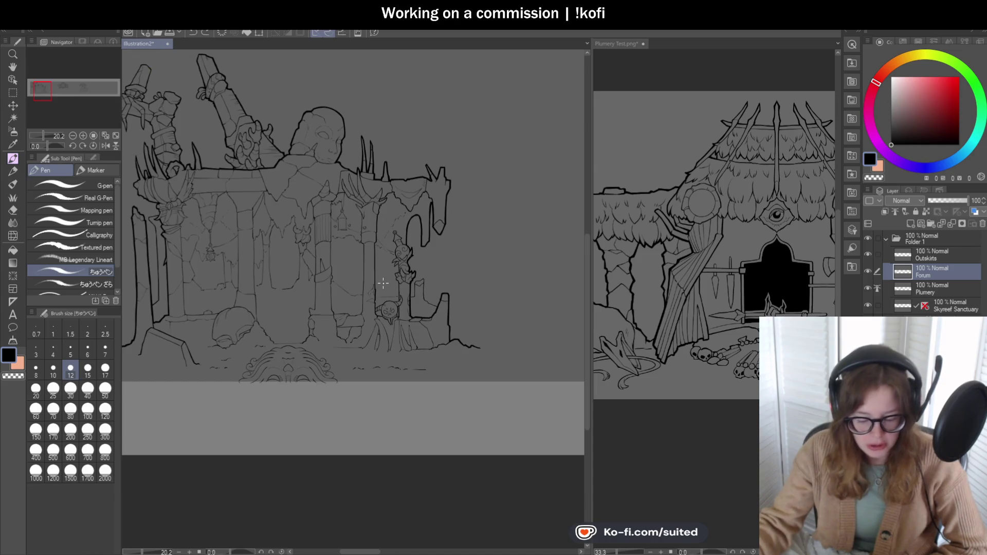
{"action": "scroll", "coordinate": [298, 284], "scroll_direction": "up", "scroll_amount": 4}
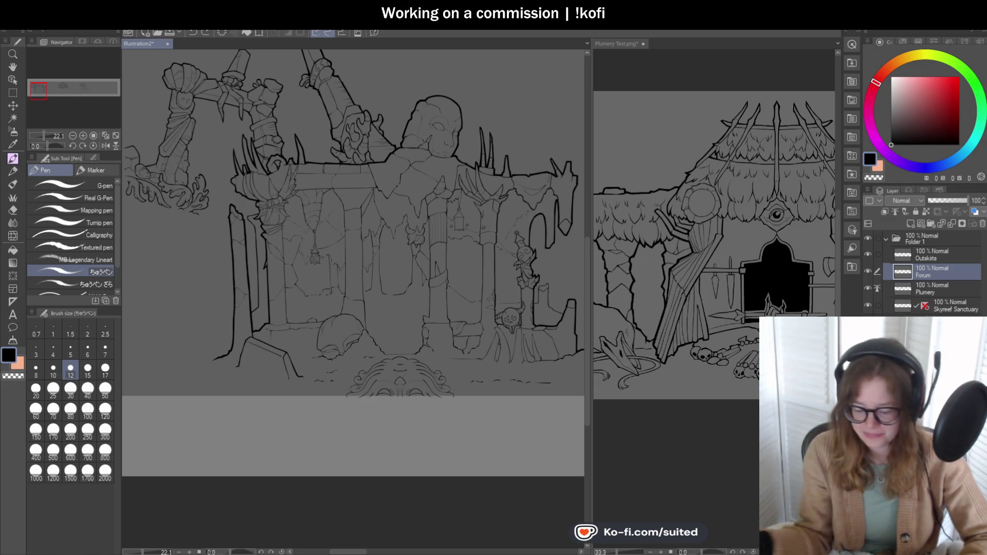
{"action": "scroll", "coordinate": [469, 253], "scroll_direction": "down", "scroll_amount": 3}
{"action": "scroll", "coordinate": [468, 253], "scroll_direction": "up", "scroll_amount": 5}
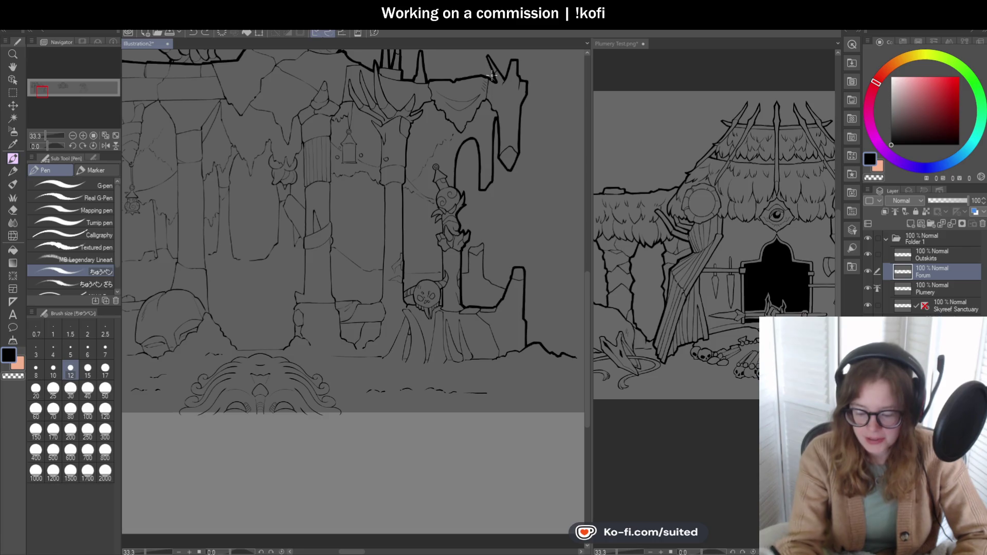
{"action": "scroll", "coordinate": [485, 72], "scroll_direction": "up", "scroll_amount": 6}
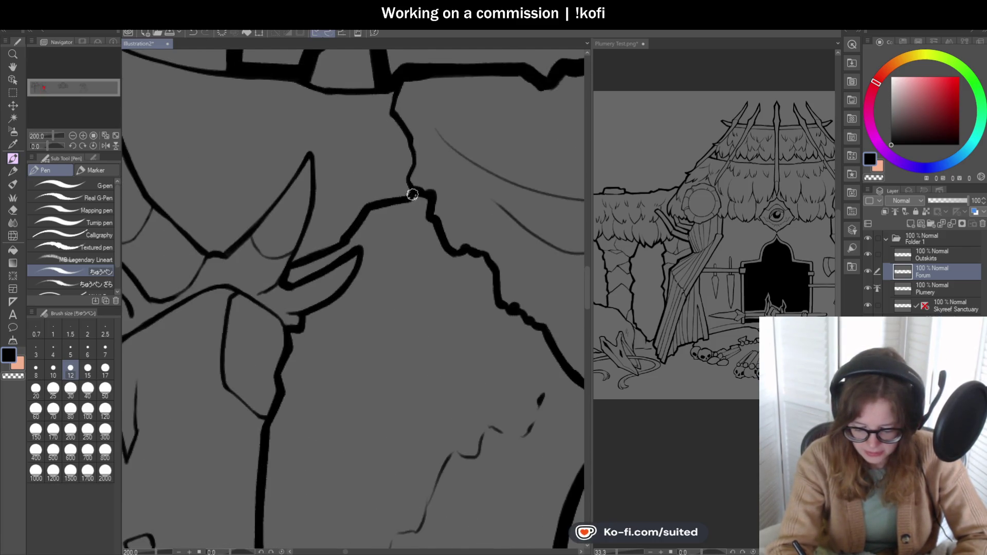
{"action": "scroll", "coordinate": [412, 194], "scroll_direction": "down", "scroll_amount": 3}
{"action": "scroll", "coordinate": [391, 222], "scroll_direction": "up", "scroll_amount": 2}
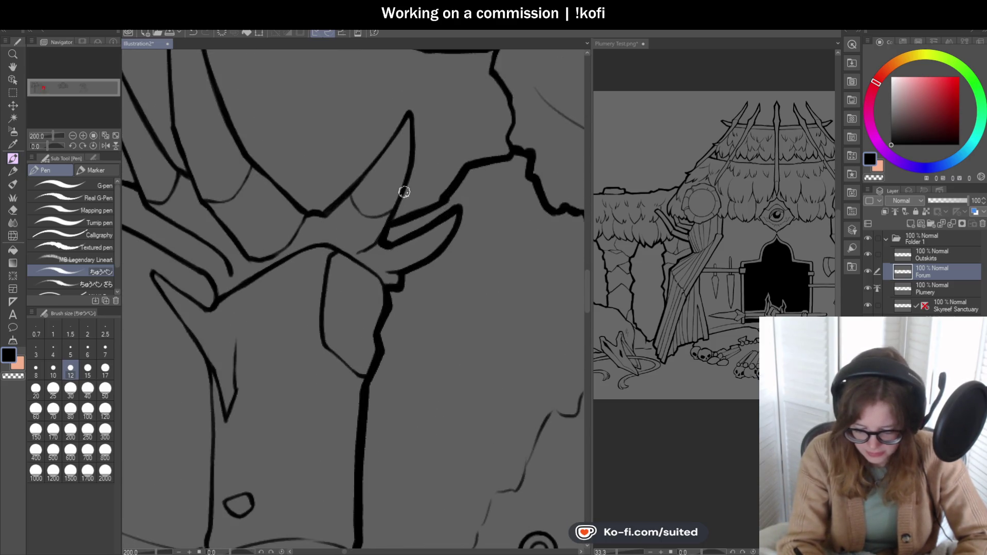
{"action": "scroll", "coordinate": [394, 210], "scroll_direction": "down", "scroll_amount": 3}
{"action": "scroll", "coordinate": [397, 167], "scroll_direction": "up", "scroll_amount": 5}
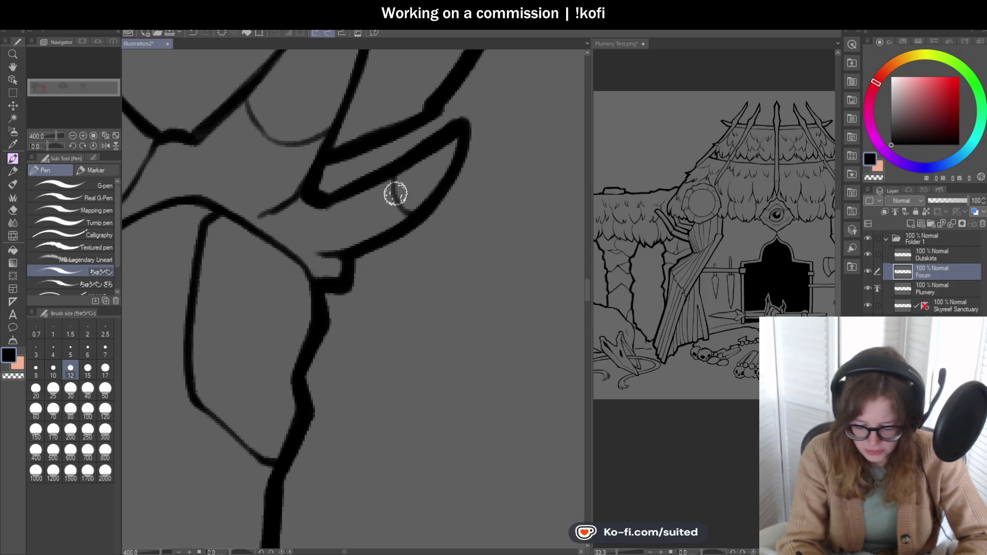
{"action": "scroll", "coordinate": [396, 193], "scroll_direction": "down", "scroll_amount": 2}
{"action": "scroll", "coordinate": [400, 263], "scroll_direction": "down", "scroll_amount": 1}
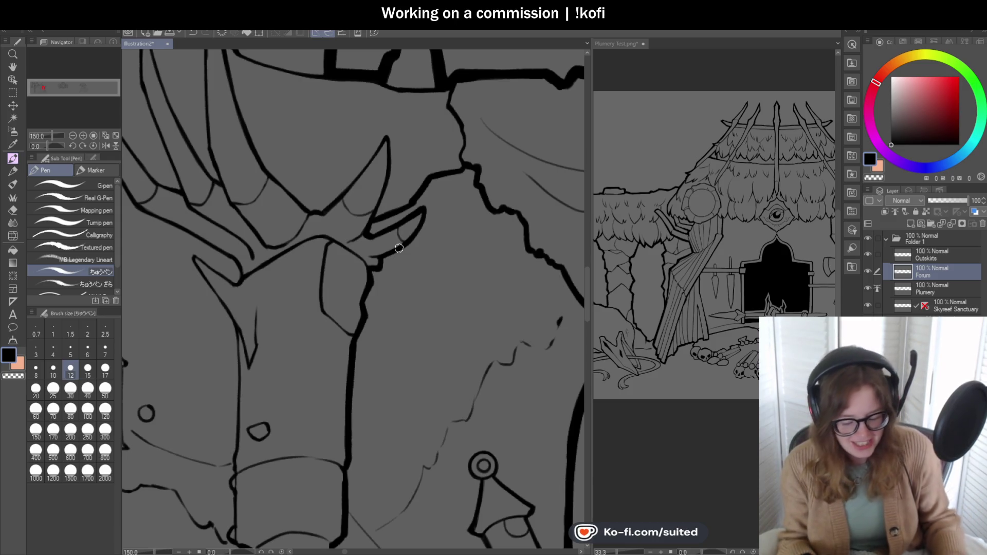
{"action": "scroll", "coordinate": [398, 248], "scroll_direction": "down", "scroll_amount": 3}
{"action": "scroll", "coordinate": [326, 226], "scroll_direction": "up", "scroll_amount": 5}
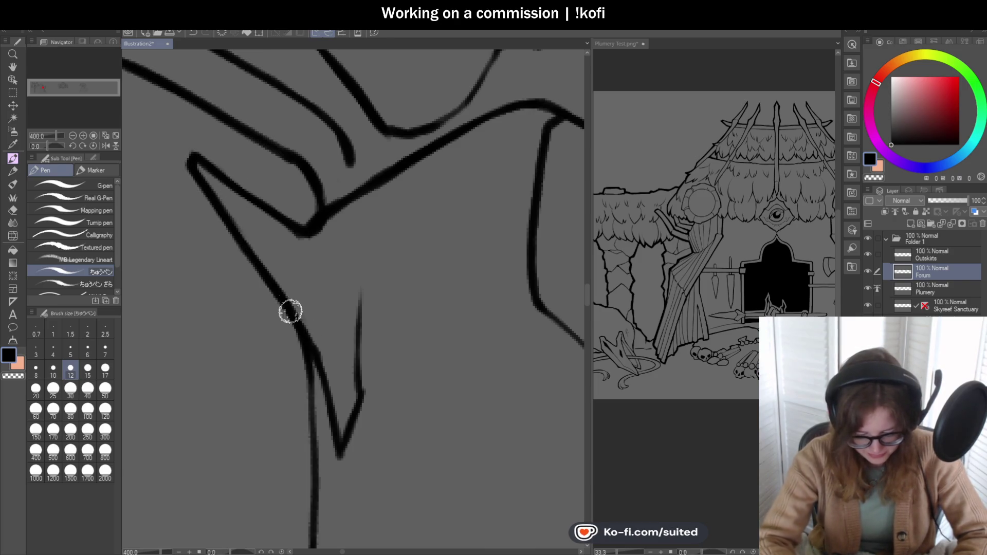
{"action": "scroll", "coordinate": [291, 315], "scroll_direction": "down", "scroll_amount": 5}
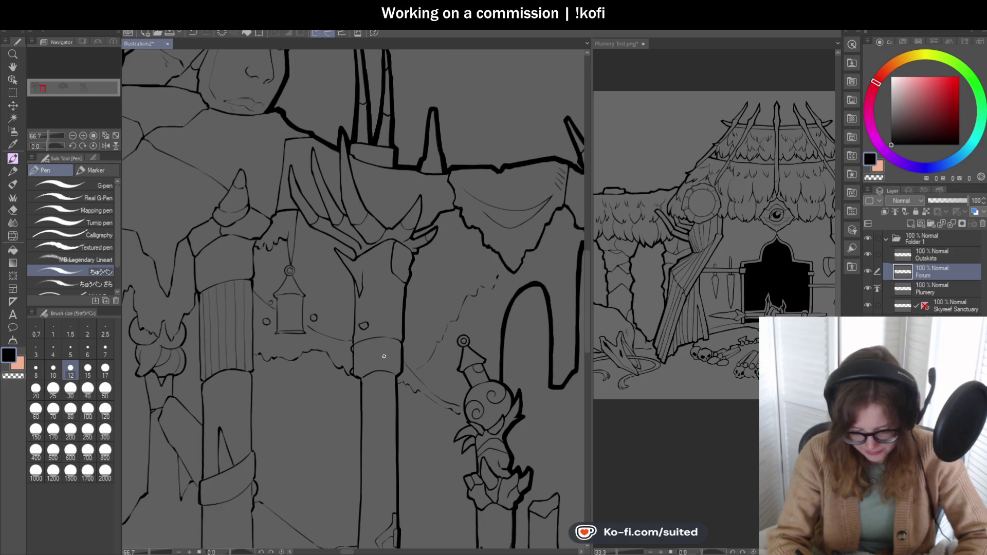
{"action": "scroll", "coordinate": [398, 326], "scroll_direction": "down", "scroll_amount": 2}
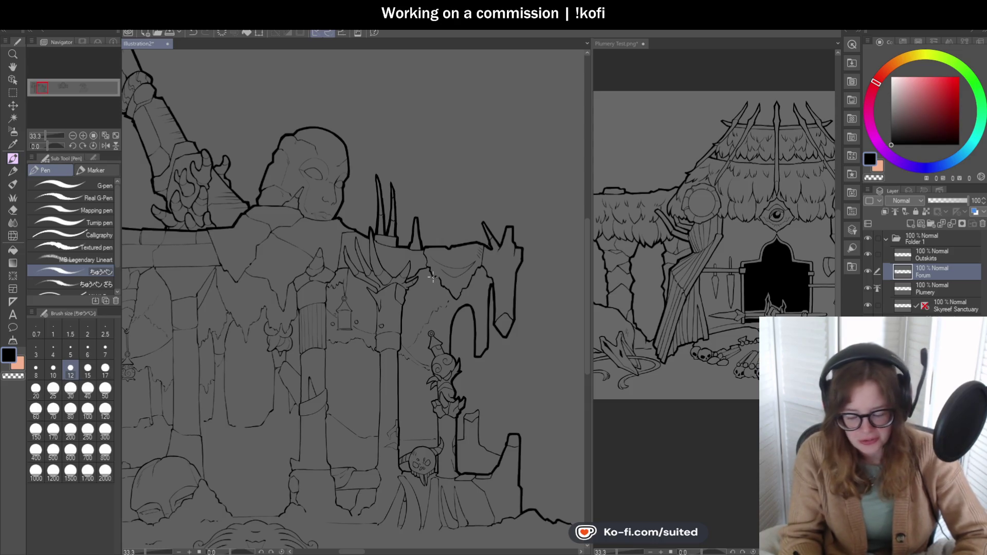
{"action": "scroll", "coordinate": [432, 277], "scroll_direction": "down", "scroll_amount": 1}
{"action": "scroll", "coordinate": [393, 393], "scroll_direction": "up", "scroll_amount": 3}
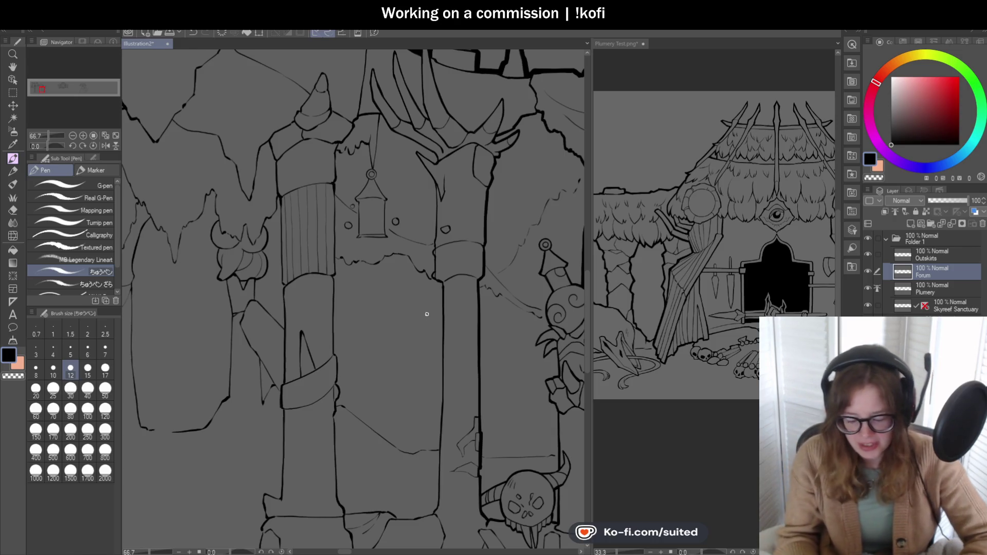
{"action": "scroll", "coordinate": [421, 296], "scroll_direction": "up", "scroll_amount": 5}
{"action": "left_click_drag", "start_coordinate": [379, 133], "coordinate": [425, 219]}
{"action": "scroll", "coordinate": [425, 218], "scroll_direction": "down", "scroll_amount": 5}
{"action": "scroll", "coordinate": [363, 150], "scroll_direction": "up", "scroll_amount": 5}
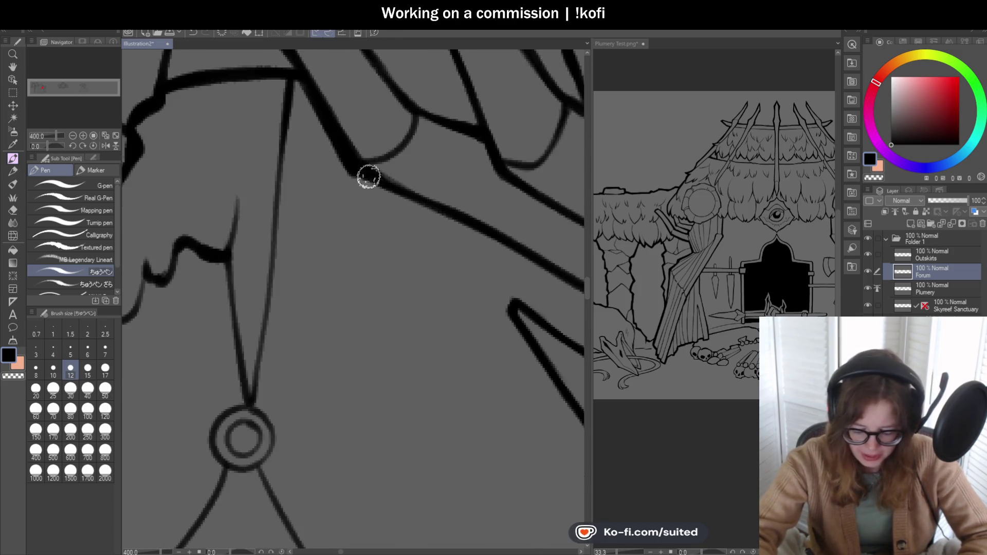
{"action": "left_click_drag", "start_coordinate": [357, 170], "coordinate": [416, 203]}
{"action": "scroll", "coordinate": [135, 136], "scroll_direction": "down", "scroll_amount": 2}
Step: With the canvas rotated, ink a thick line down the pillar trunk's left edge
{"action": "left_click_drag", "start_coordinate": [53, 145], "coordinate": [69, 146]}
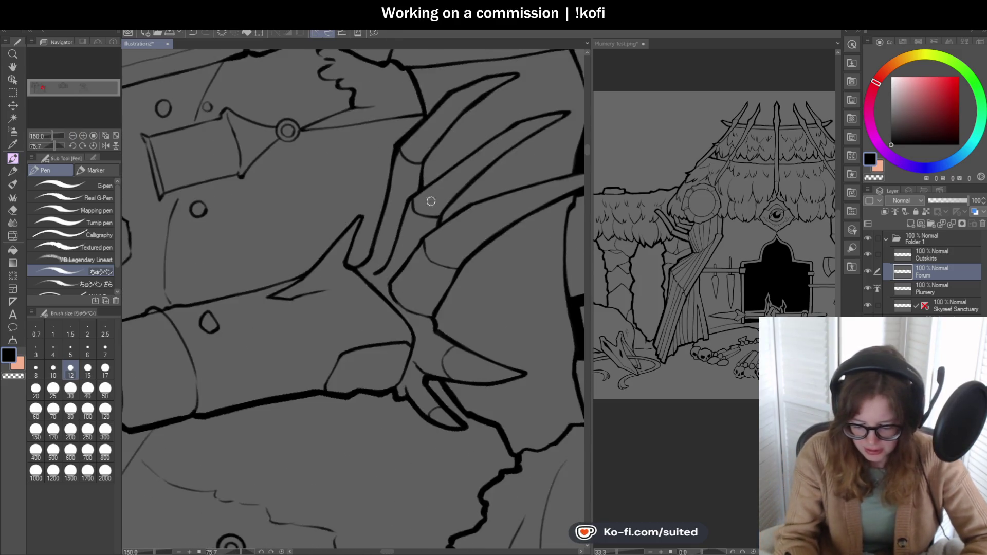
{"action": "left_click_drag", "start_coordinate": [389, 137], "coordinate": [370, 225]}
{"action": "left_click_drag", "start_coordinate": [379, 189], "coordinate": [362, 268]}
{"action": "scroll", "coordinate": [370, 229], "scroll_direction": "up", "scroll_amount": 2}
{"action": "mouse_move", "coordinate": [370, 229]}
{"action": "left_mouse_down"}
{"action": "mouse_move", "coordinate": [341, 330]}
{"action": "mouse_move", "coordinate": [305, 366]}
{"action": "mouse_move", "coordinate": [284, 344]}
{"action": "mouse_move", "coordinate": [324, 242]}
{"action": "mouse_move", "coordinate": [320, 226]}
{"action": "mouse_move", "coordinate": [309, 250]}
{"action": "left_mouse_up"}
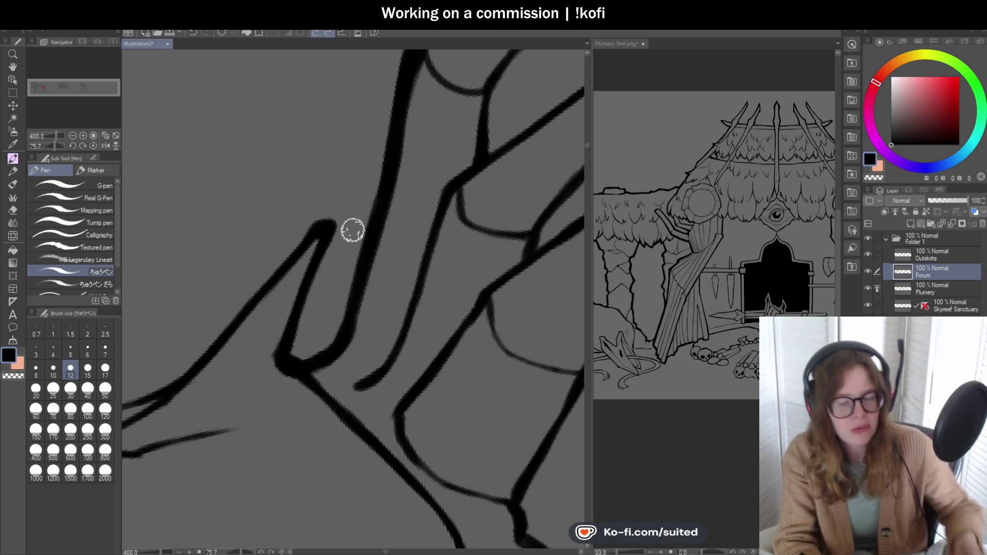
Step: Straighten the view and re-ink the V below the branch and the short line beneath it
{"action": "left_click_drag", "start_coordinate": [52, 146], "coordinate": [47, 147]}
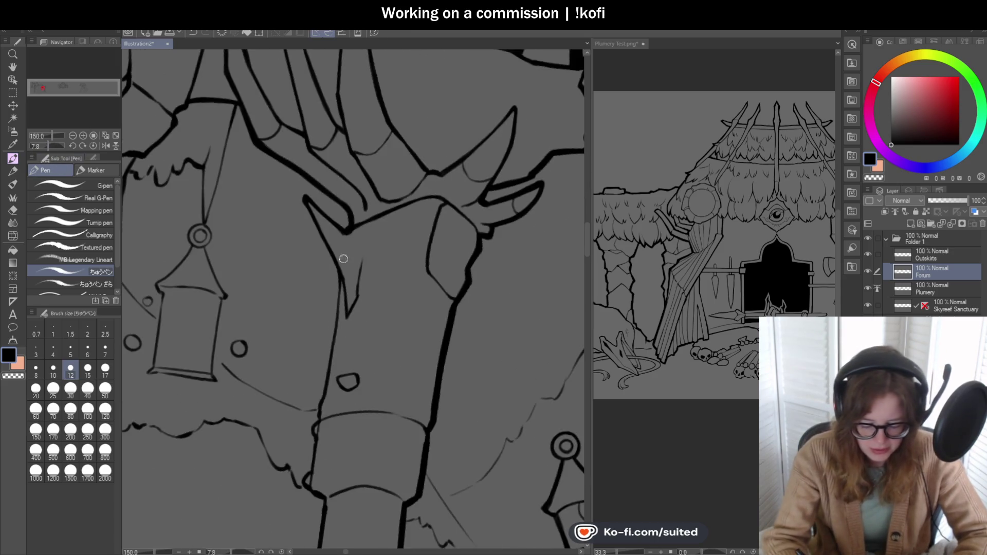
{"action": "left_click_drag", "start_coordinate": [298, 193], "coordinate": [383, 396]}
{"action": "scroll", "coordinate": [405, 328], "scroll_direction": "down", "scroll_amount": 4}
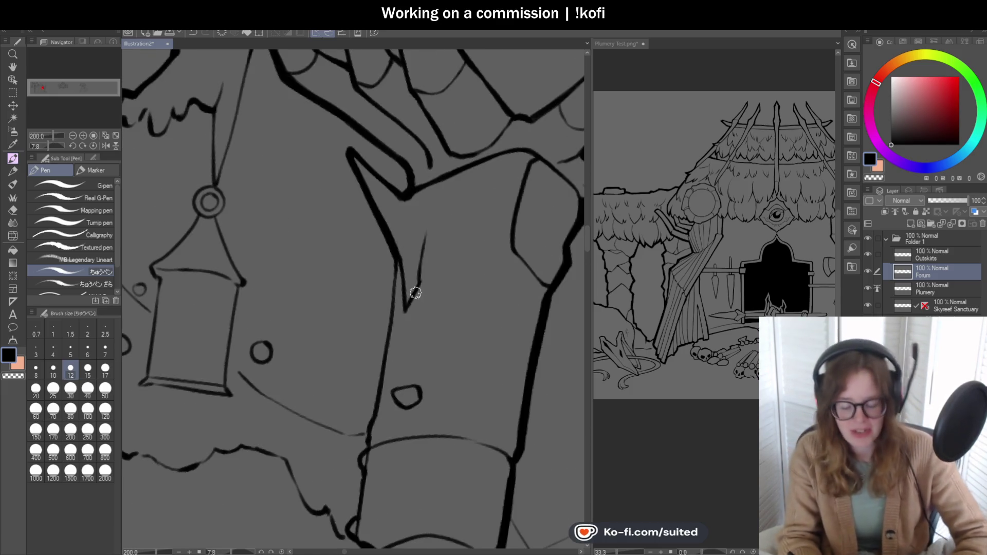
{"action": "scroll", "coordinate": [398, 288], "scroll_direction": "up", "scroll_amount": 4}
{"action": "left_click_drag", "start_coordinate": [392, 234], "coordinate": [382, 293]}
{"action": "scroll", "coordinate": [392, 234], "scroll_direction": "down", "scroll_amount": 4}
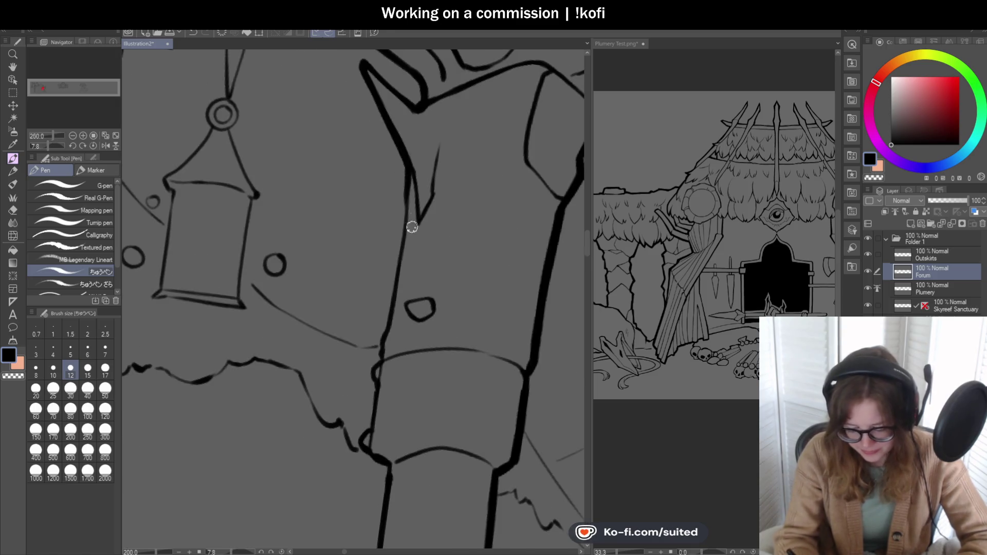
Step: Trace thick outlines down the pillar's left edge along the sketch lines
{"action": "mouse_move", "coordinate": [406, 182]}
{"action": "left_mouse_down"}
{"action": "mouse_move", "coordinate": [387, 327]}
{"action": "mouse_move", "coordinate": [365, 344]}
{"action": "mouse_move", "coordinate": [371, 379]}
{"action": "left_mouse_up"}
{"action": "scroll", "coordinate": [380, 350], "scroll_direction": "up", "scroll_amount": 4}
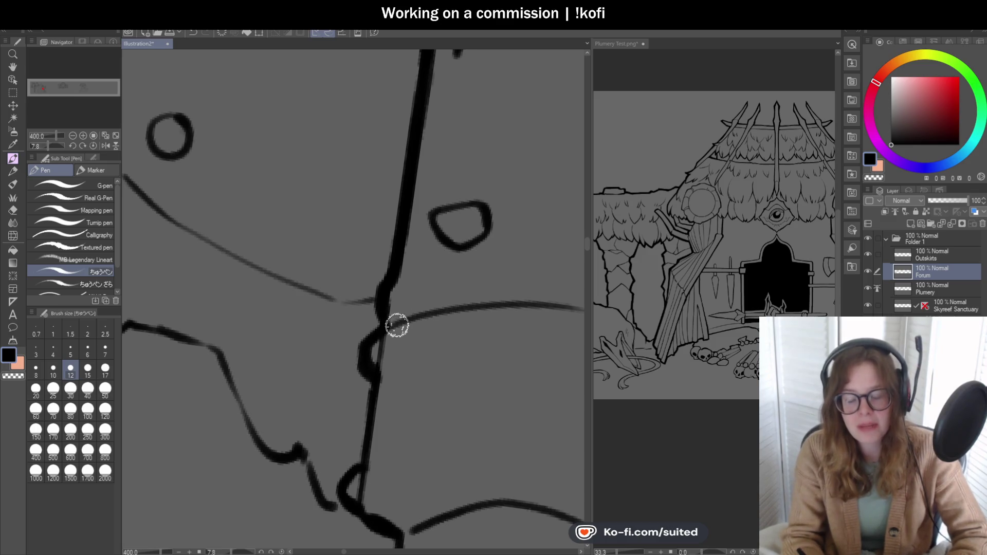
{"action": "scroll", "coordinate": [457, 204], "scroll_direction": "down", "scroll_amount": 4}
{"action": "scroll", "coordinate": [411, 329], "scroll_direction": "up", "scroll_amount": 4}
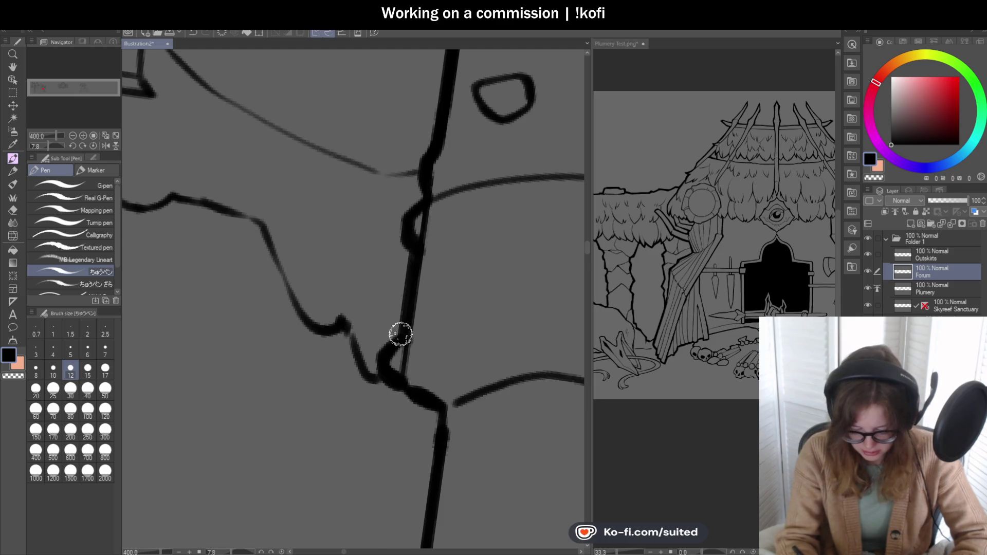
{"action": "scroll", "coordinate": [477, 326], "scroll_direction": "down", "scroll_amount": 5}
{"action": "scroll", "coordinate": [477, 325], "scroll_direction": "up", "scroll_amount": 5}
{"action": "scroll", "coordinate": [430, 222], "scroll_direction": "down", "scroll_amount": 6}
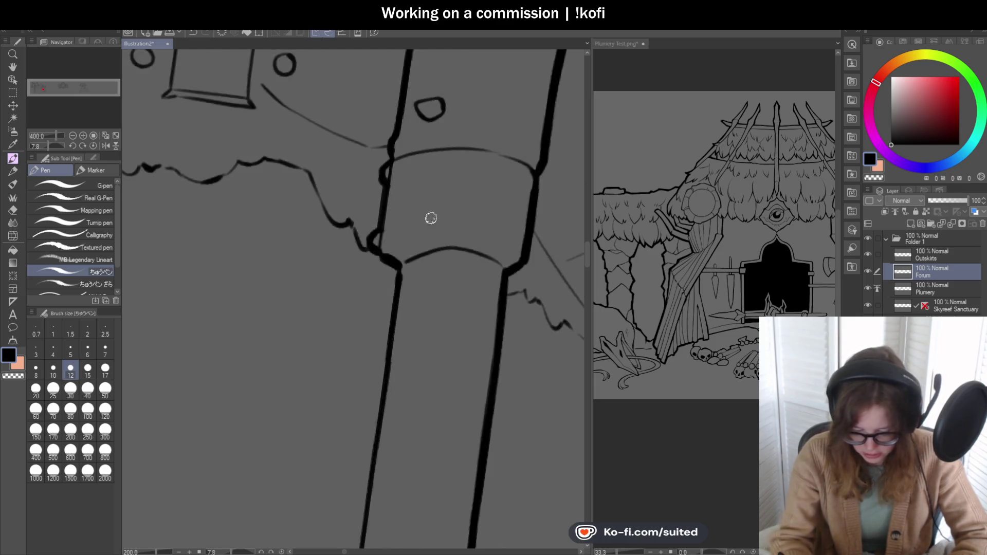
{"action": "scroll", "coordinate": [411, 370], "scroll_direction": "up", "scroll_amount": 2}
{"action": "left_click_drag", "start_coordinate": [431, 185], "coordinate": [398, 420]}
{"action": "scroll", "coordinate": [432, 226], "scroll_direction": "down", "scroll_amount": 3}
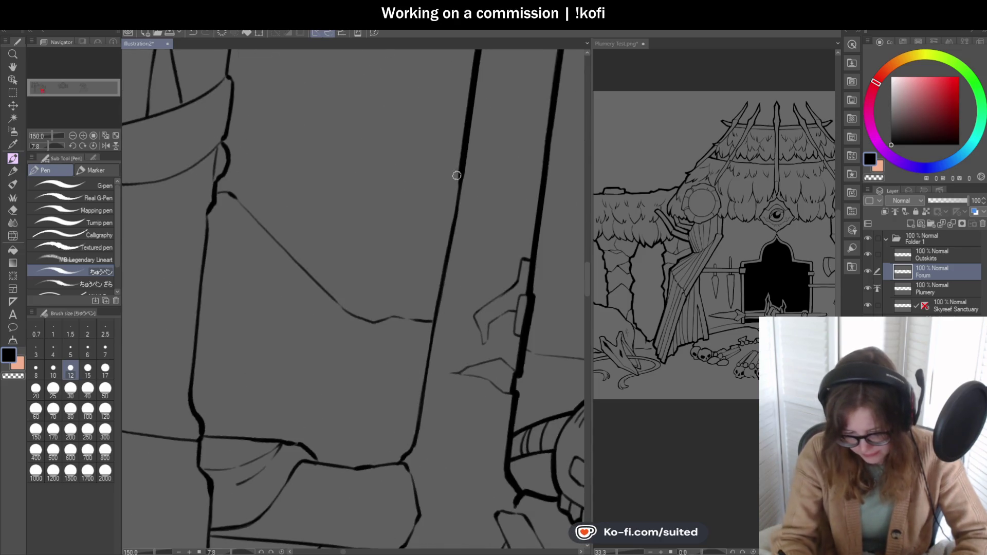
{"action": "left_click_drag", "start_coordinate": [461, 174], "coordinate": [413, 446]}
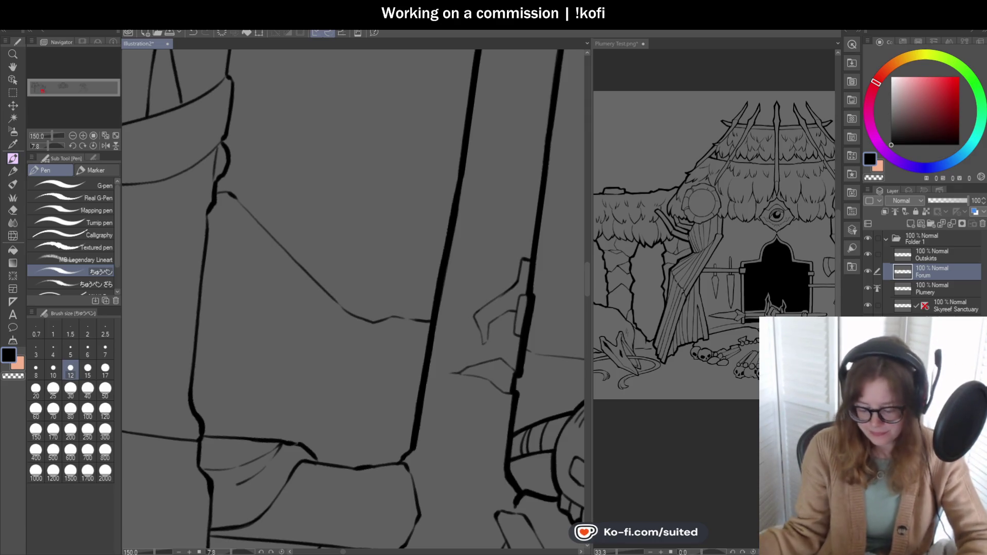
Step: Rotate the view and ink the column line and base fold down to the cloth
{"action": "left_click_drag", "start_coordinate": [47, 145], "coordinate": [41, 146]}
{"action": "scroll", "coordinate": [471, 266], "scroll_direction": "up", "scroll_amount": 4}
{"action": "mouse_move", "coordinate": [355, 188]}
{"action": "left_mouse_down"}
{"action": "mouse_move", "coordinate": [375, 236]}
{"action": "mouse_move", "coordinate": [337, 339]}
{"action": "mouse_move", "coordinate": [275, 423]}
{"action": "left_mouse_up"}
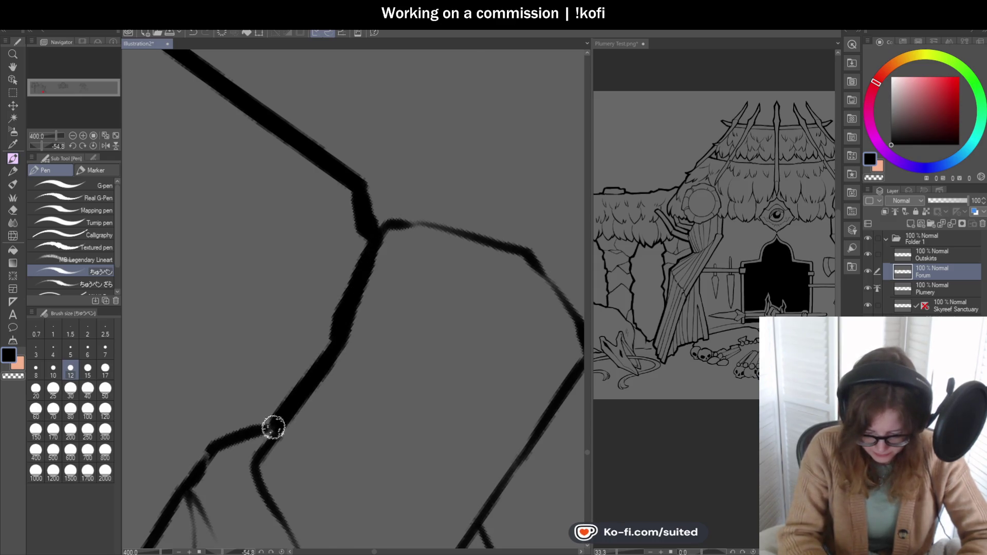
{"action": "scroll", "coordinate": [420, 292], "scroll_direction": "down", "scroll_amount": 3}
{"action": "scroll", "coordinate": [375, 304], "scroll_direction": "up", "scroll_amount": 4}
{"action": "left_click_drag", "start_coordinate": [374, 304], "coordinate": [333, 306]}
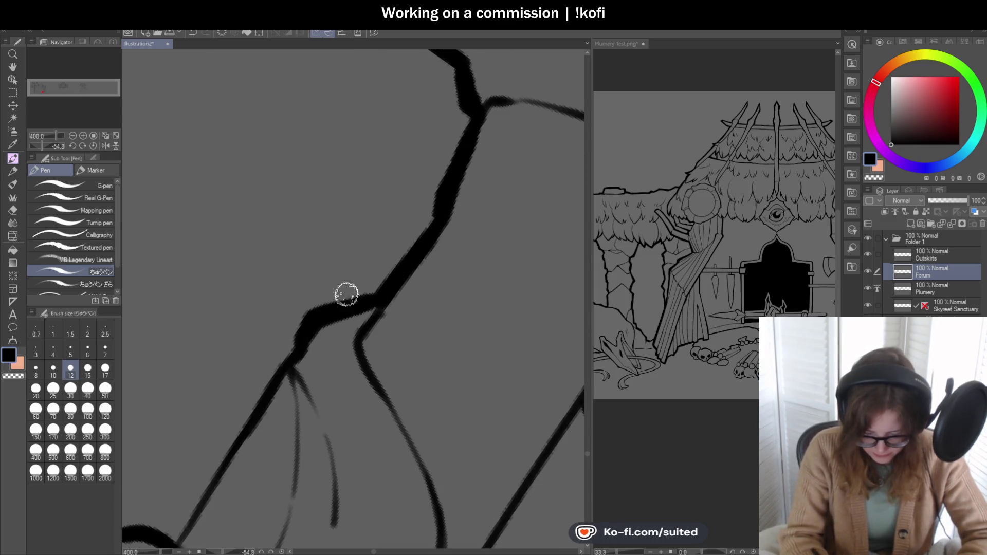
{"action": "scroll", "coordinate": [360, 304], "scroll_direction": "down", "scroll_amount": 3}
{"action": "scroll", "coordinate": [360, 305], "scroll_direction": "up", "scroll_amount": 1}
{"action": "left_click_drag", "start_coordinate": [378, 260], "coordinate": [320, 363]}
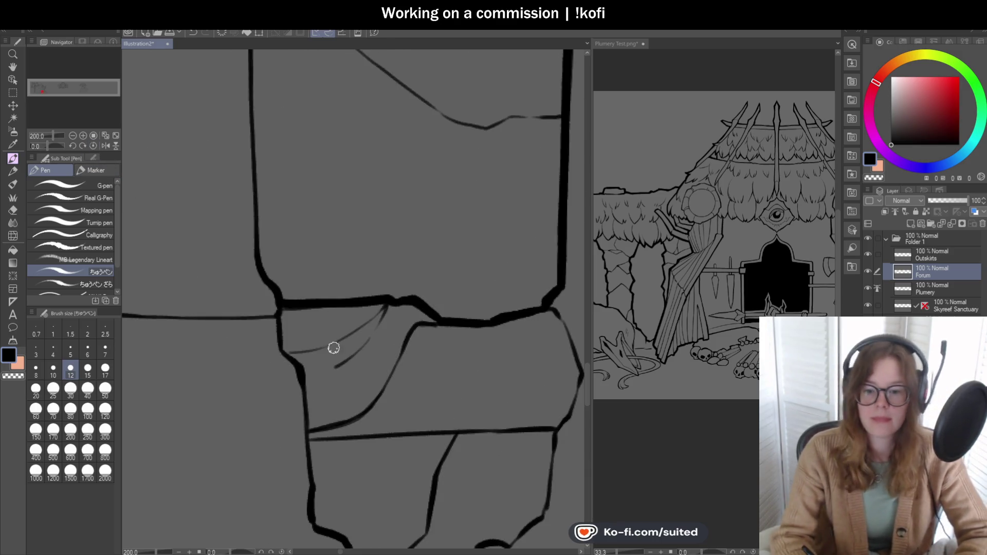
Step: Ink bold strokes along the column's left edge, bending the line into its corner
{"action": "scroll", "coordinate": [330, 346], "scroll_direction": "down", "scroll_amount": 3}
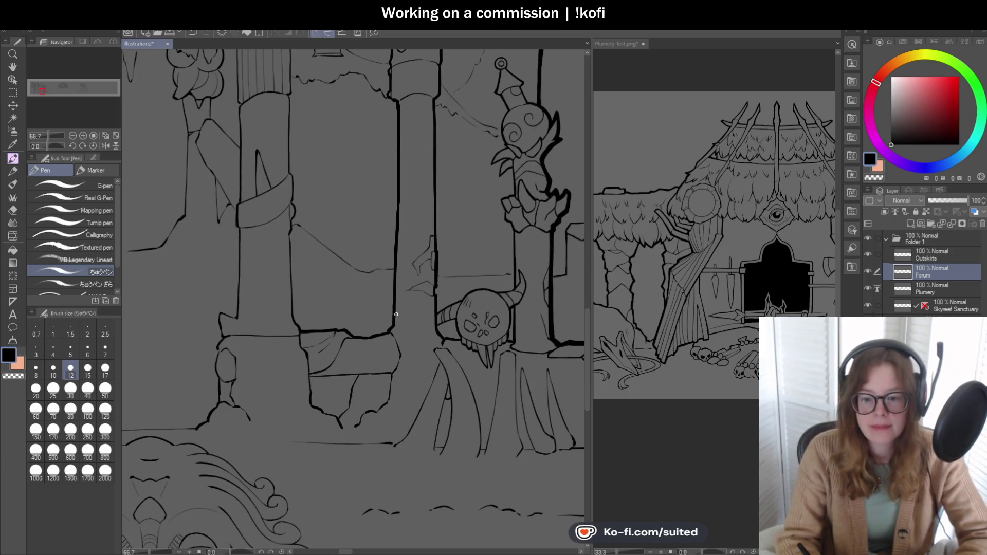
{"action": "scroll", "coordinate": [363, 298], "scroll_direction": "down", "scroll_amount": 1}
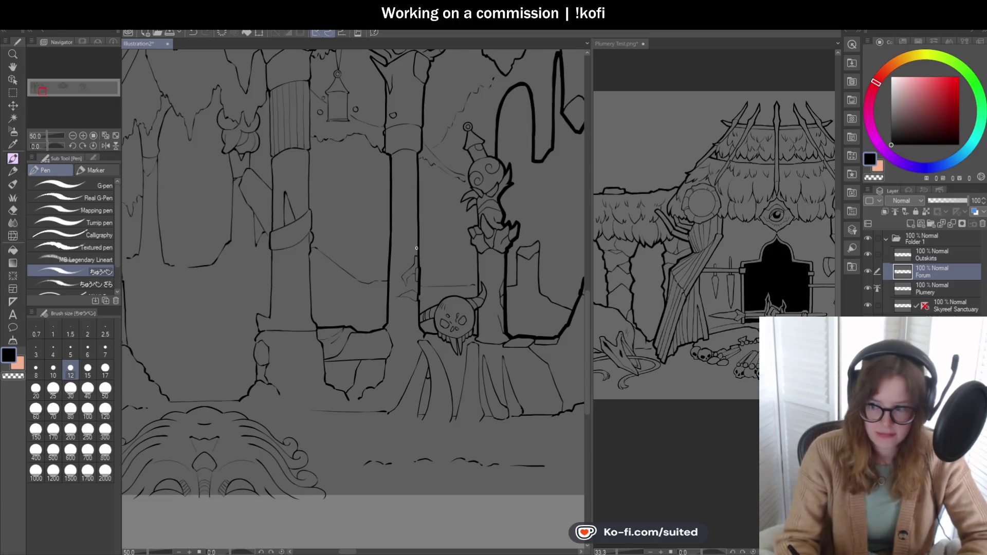
{"action": "scroll", "coordinate": [320, 293], "scroll_direction": "up", "scroll_amount": 3}
{"action": "left_click_drag", "start_coordinate": [312, 237], "coordinate": [314, 420]}
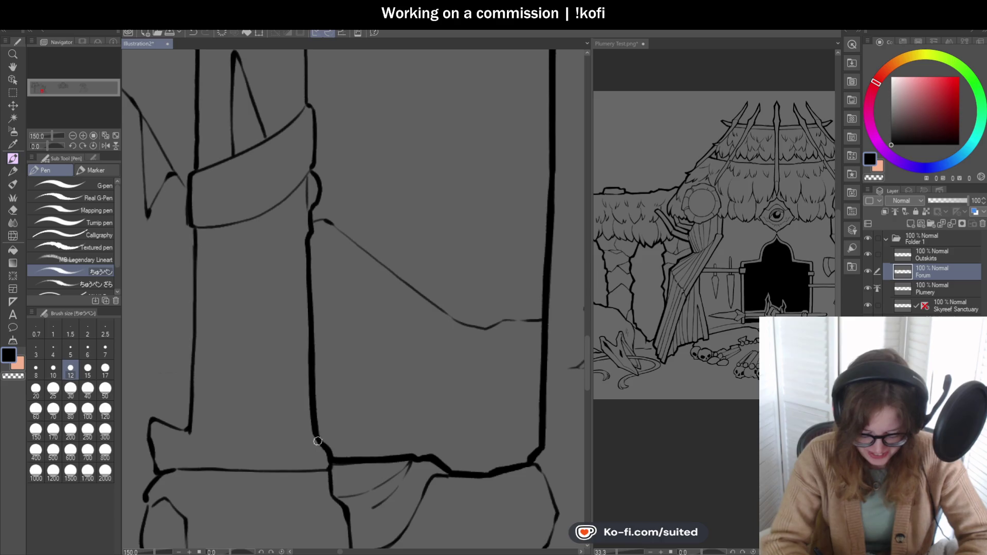
{"action": "scroll", "coordinate": [307, 229], "scroll_direction": "up", "scroll_amount": 1}
{"action": "mouse_move", "coordinate": [308, 247]}
{"action": "left_mouse_down"}
{"action": "mouse_move", "coordinate": [328, 164]}
{"action": "mouse_move", "coordinate": [315, 146]}
{"action": "left_mouse_up"}
{"action": "scroll", "coordinate": [315, 146], "scroll_direction": "down", "scroll_amount": 2}
{"action": "scroll", "coordinate": [324, 308], "scroll_direction": "up", "scroll_amount": 2}
{"action": "left_click_drag", "start_coordinate": [319, 302], "coordinate": [342, 334]}
{"action": "scroll", "coordinate": [342, 334], "scroll_direction": "down", "scroll_amount": 2}
{"action": "scroll", "coordinate": [341, 232], "scroll_direction": "up", "scroll_amount": 2}
{"action": "mouse_move", "coordinate": [329, 252]}
{"action": "left_mouse_down"}
{"action": "mouse_move", "coordinate": [328, 169]}
{"action": "mouse_move", "coordinate": [317, 154]}
{"action": "mouse_move", "coordinate": [326, 351]}
{"action": "left_mouse_up"}
{"action": "scroll", "coordinate": [331, 298], "scroll_direction": "down", "scroll_amount": 3}
{"action": "scroll", "coordinate": [330, 198], "scroll_direction": "up", "scroll_amount": 3}
{"action": "scroll", "coordinate": [331, 175], "scroll_direction": "down", "scroll_amount": 3}
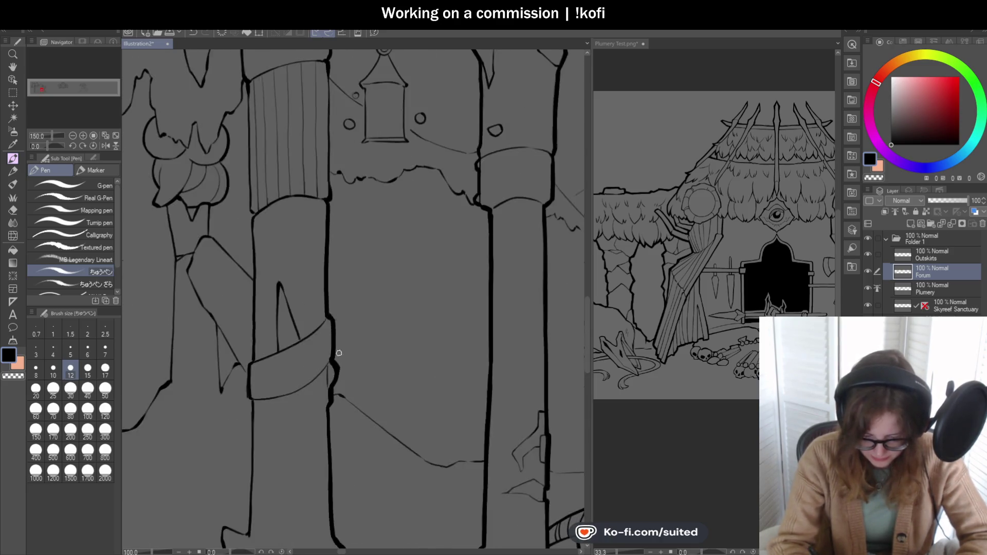
{"action": "scroll", "coordinate": [326, 195], "scroll_direction": "up", "scroll_amount": 2}
Step: Run a bold outline up and down the column's right edge and thicken the left edge
{"action": "left_click_drag", "start_coordinate": [327, 188], "coordinate": [327, 294]}
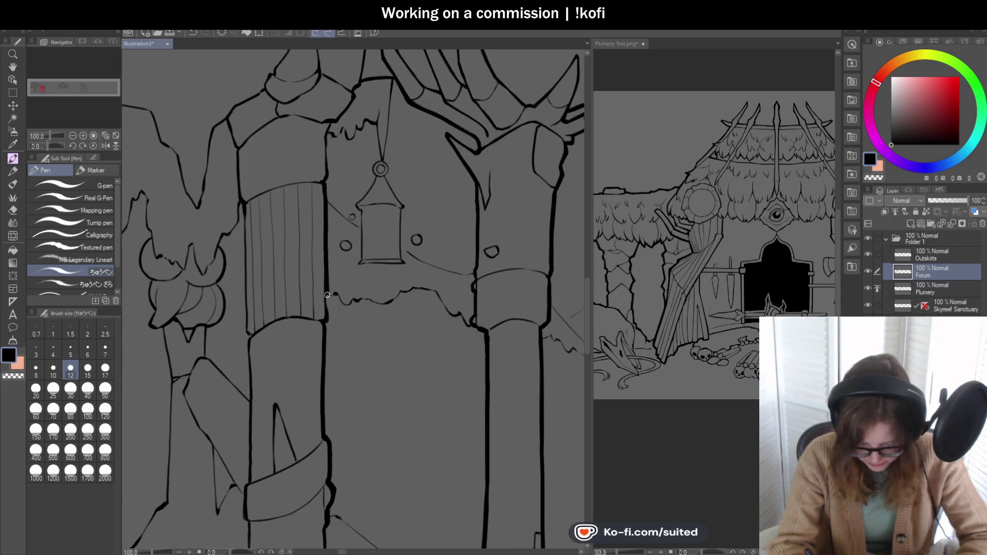
{"action": "scroll", "coordinate": [326, 185], "scroll_direction": "up", "scroll_amount": 2}
{"action": "left_click_drag", "start_coordinate": [331, 168], "coordinate": [327, 118]}
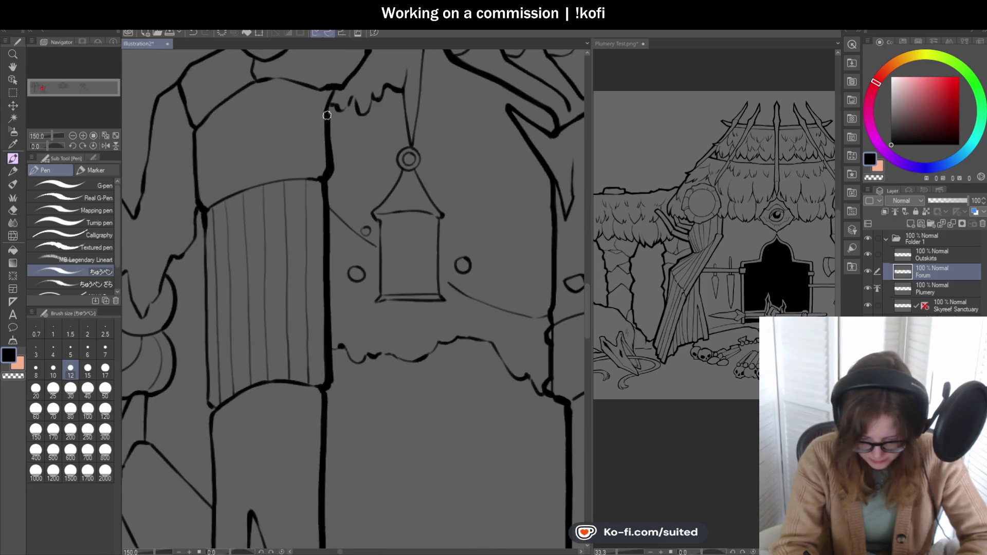
{"action": "scroll", "coordinate": [342, 197], "scroll_direction": "down", "scroll_amount": 3}
{"action": "scroll", "coordinate": [344, 210], "scroll_direction": "up", "scroll_amount": 5}
{"action": "left_click_drag", "start_coordinate": [296, 275], "coordinate": [350, 188]}
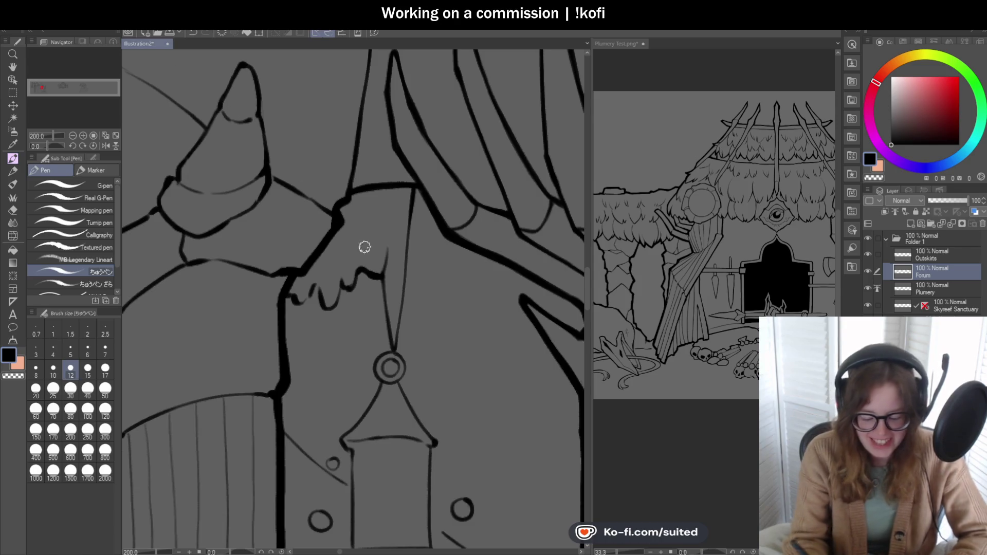
{"action": "scroll", "coordinate": [347, 233], "scroll_direction": "down", "scroll_amount": 3}
{"action": "scroll", "coordinate": [347, 233], "scroll_direction": "up", "scroll_amount": 5}
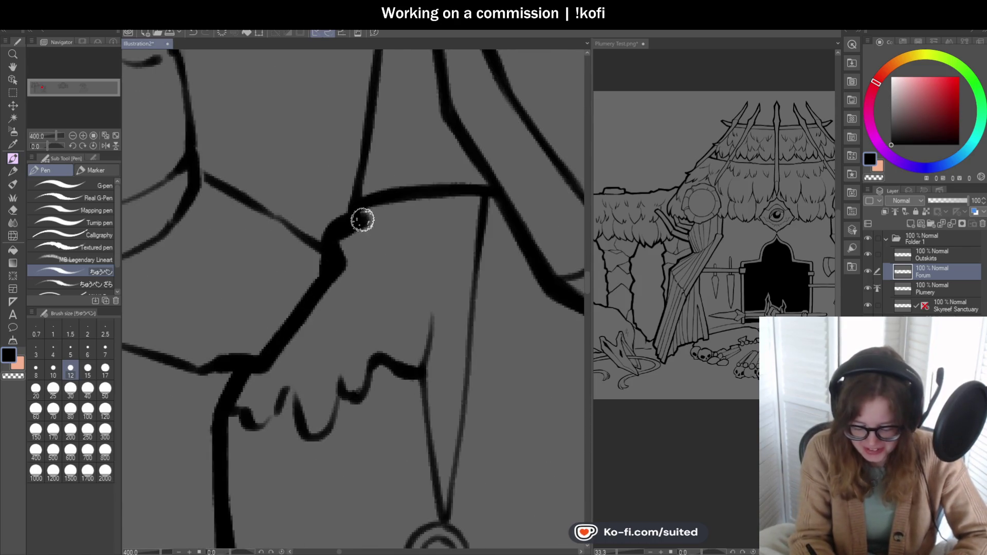
{"action": "scroll", "coordinate": [286, 220], "scroll_direction": "down", "scroll_amount": 2}
{"action": "scroll", "coordinate": [460, 207], "scroll_direction": "down", "scroll_amount": 4}
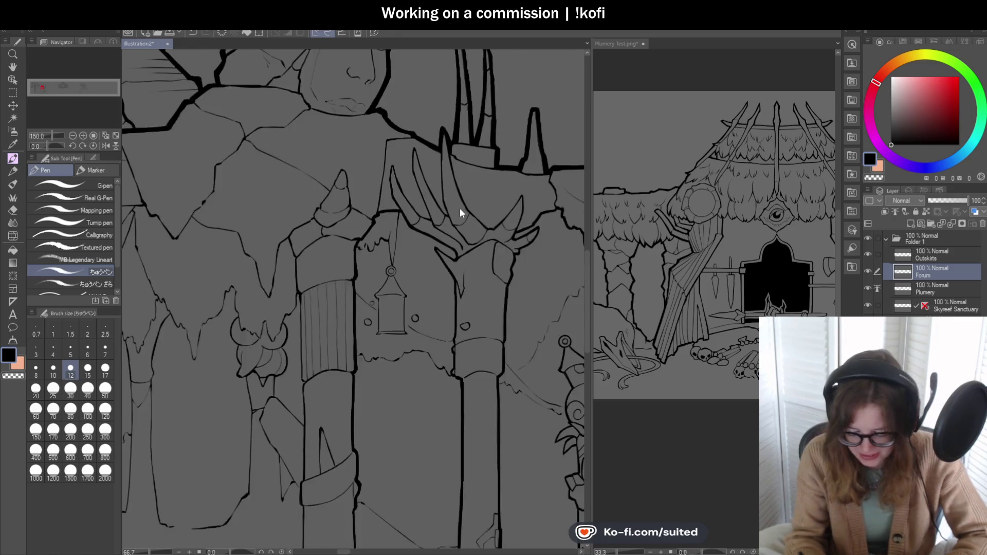
Step: Draw three thin curved detail lines along the horns atop the pillar
{"action": "scroll", "coordinate": [462, 245], "scroll_direction": "down", "scroll_amount": 2}
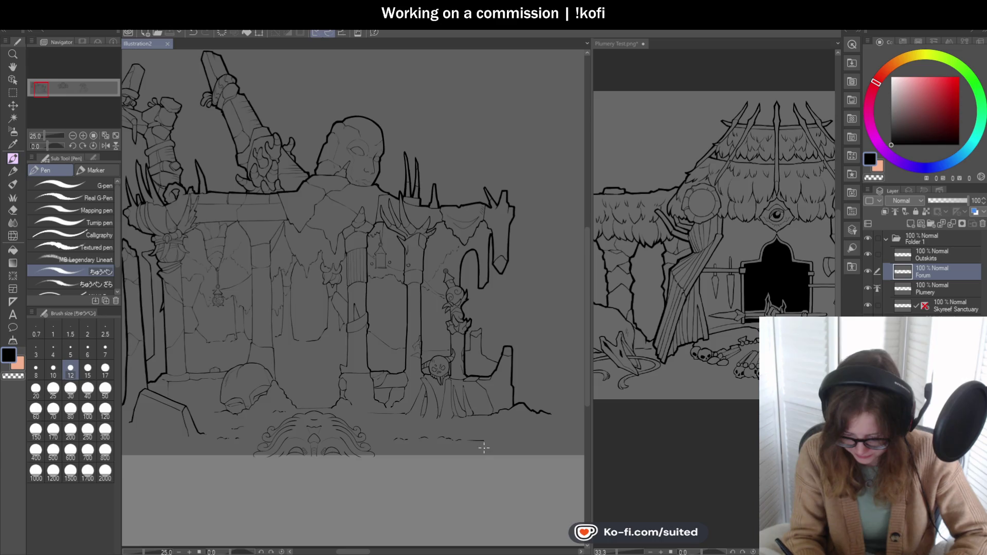
{"action": "scroll", "coordinate": [484, 446], "scroll_direction": "up", "scroll_amount": 1}
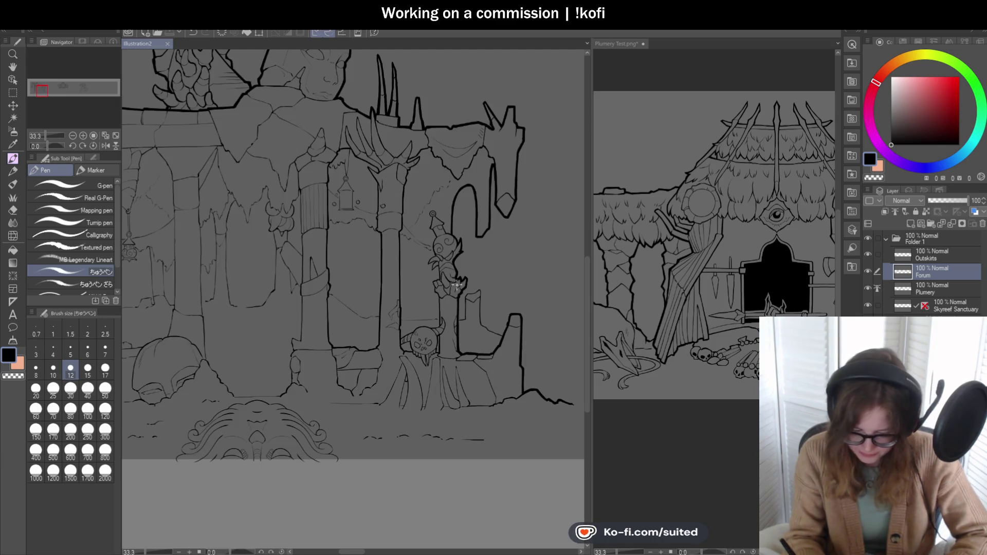
{"action": "scroll", "coordinate": [375, 134], "scroll_direction": "up", "scroll_amount": 4}
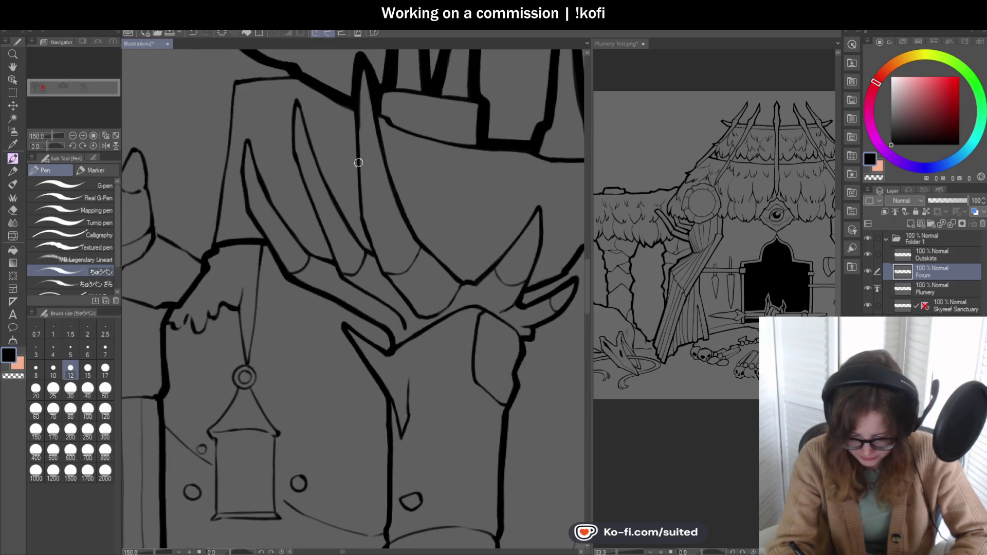
{"action": "left_click_drag", "start_coordinate": [361, 220], "coordinate": [397, 209]}
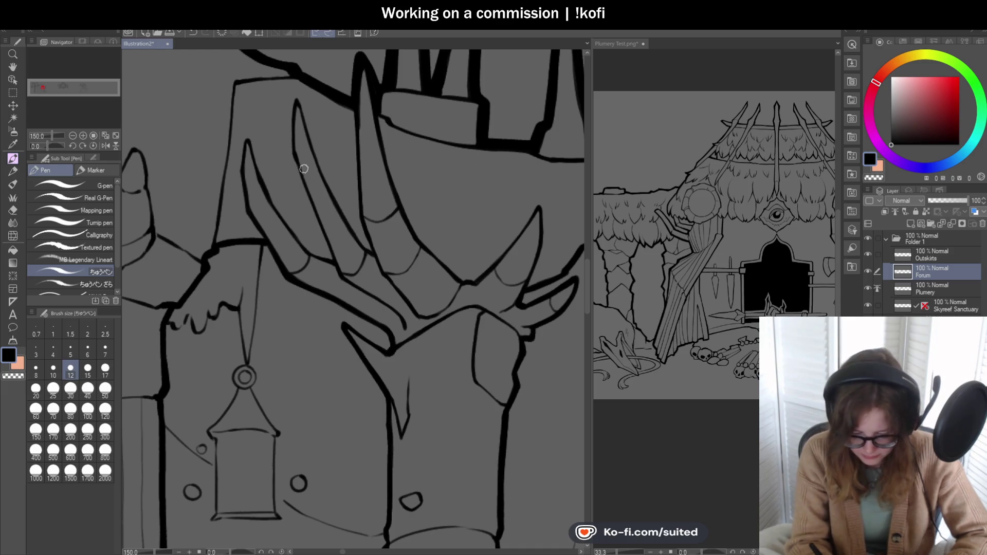
{"action": "scroll", "coordinate": [414, 207], "scroll_direction": "down", "scroll_amount": 4}
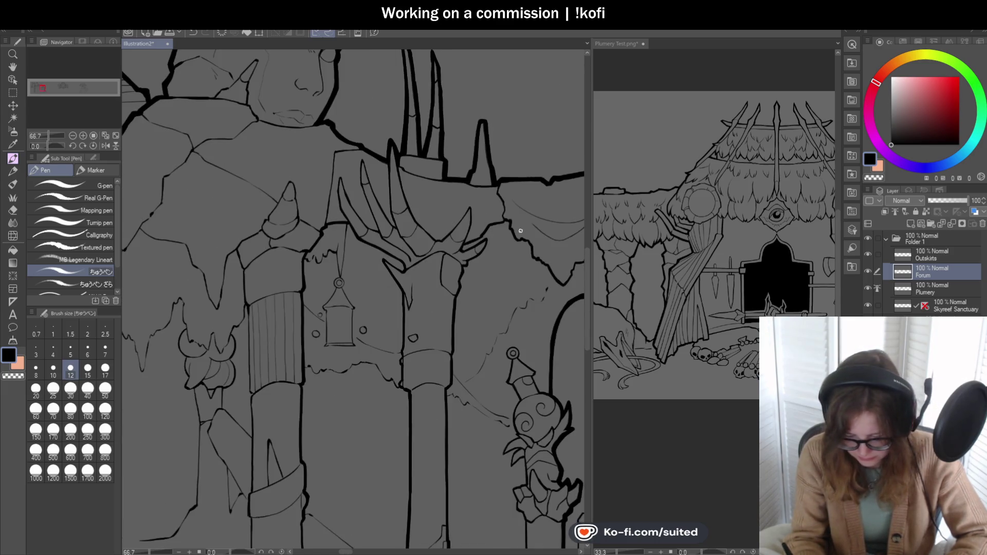
{"action": "scroll", "coordinate": [465, 220], "scroll_direction": "up", "scroll_amount": 5}
{"action": "mouse_move", "coordinate": [446, 205]}
{"action": "left_mouse_down"}
{"action": "mouse_move", "coordinate": [470, 227]}
{"action": "mouse_move", "coordinate": [495, 220]}
{"action": "left_mouse_up"}
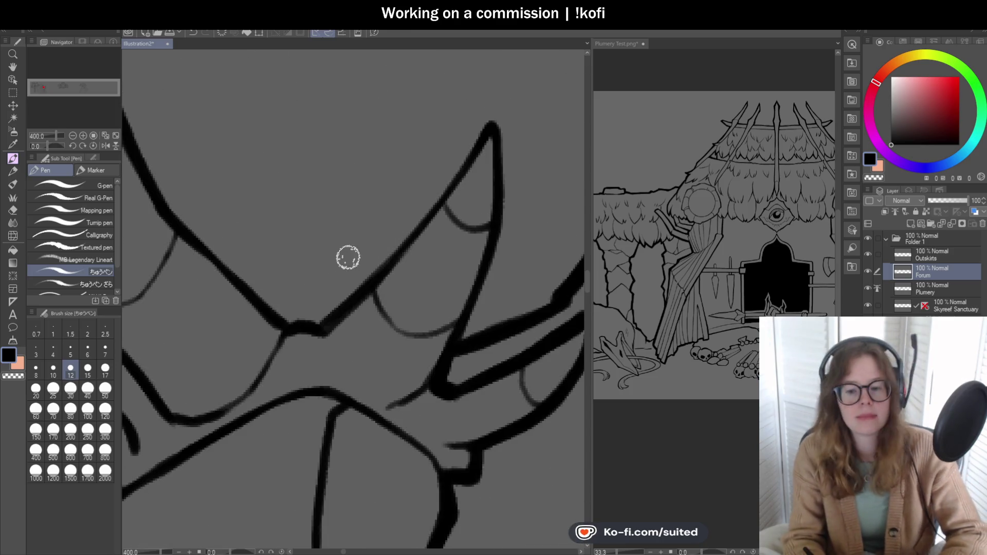
{"action": "scroll", "coordinate": [346, 286], "scroll_direction": "down", "scroll_amount": 5}
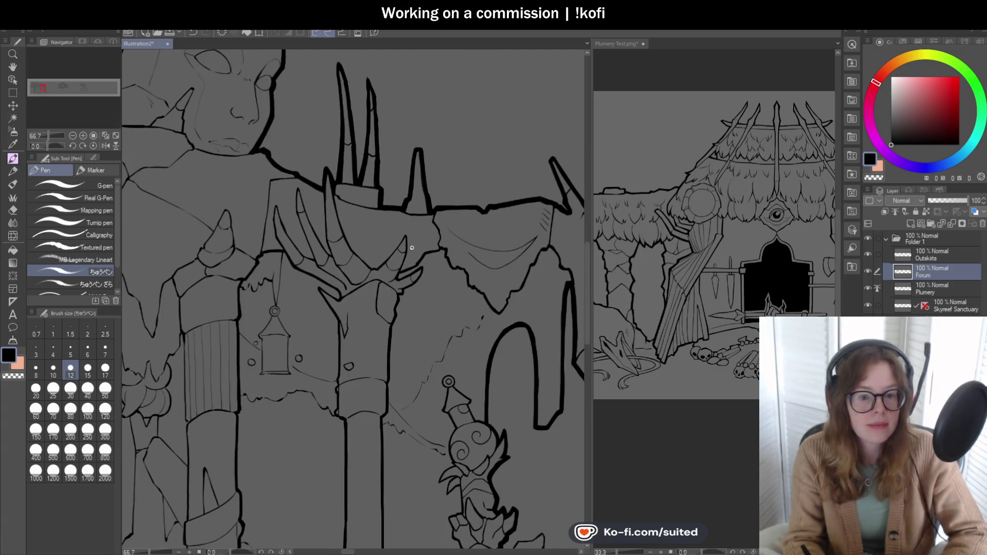
{"action": "scroll", "coordinate": [277, 218], "scroll_direction": "up", "scroll_amount": 5}
{"action": "left_click_drag", "start_coordinate": [240, 199], "coordinate": [296, 184]}
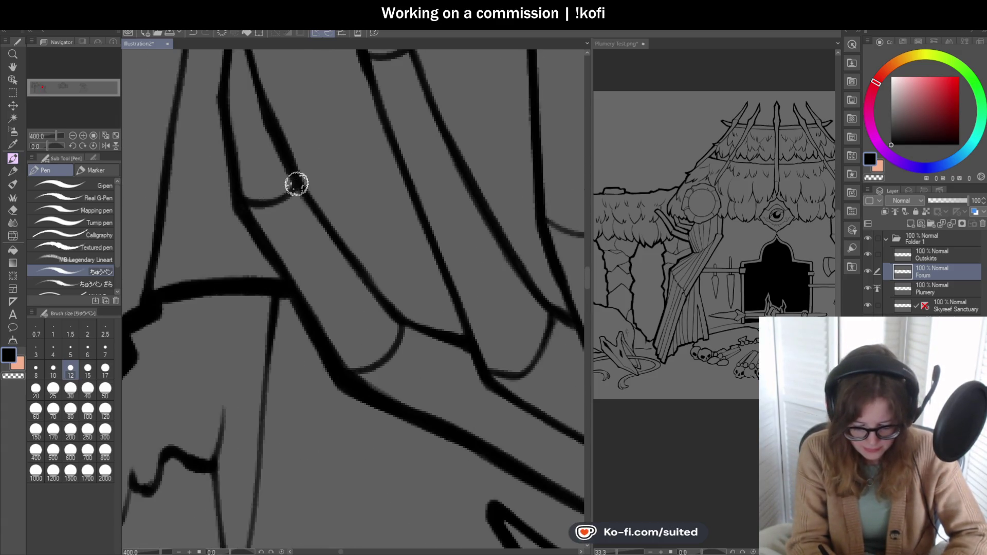
{"action": "scroll", "coordinate": [297, 184], "scroll_direction": "down", "scroll_amount": 2}
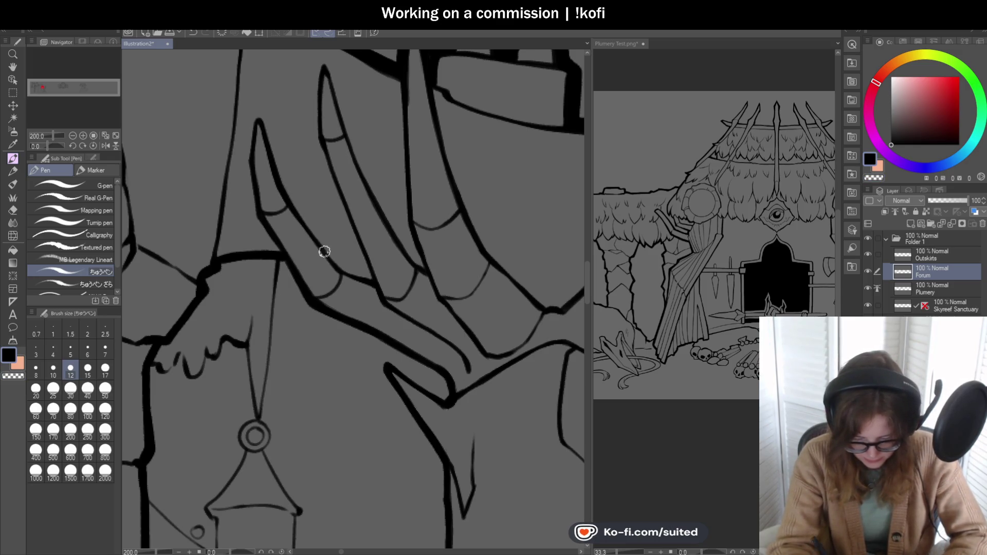
Step: Ink the draped cloth's top edge thinly and darken its faint left edge
{"action": "scroll", "coordinate": [360, 233], "scroll_direction": "down", "scroll_amount": 3}
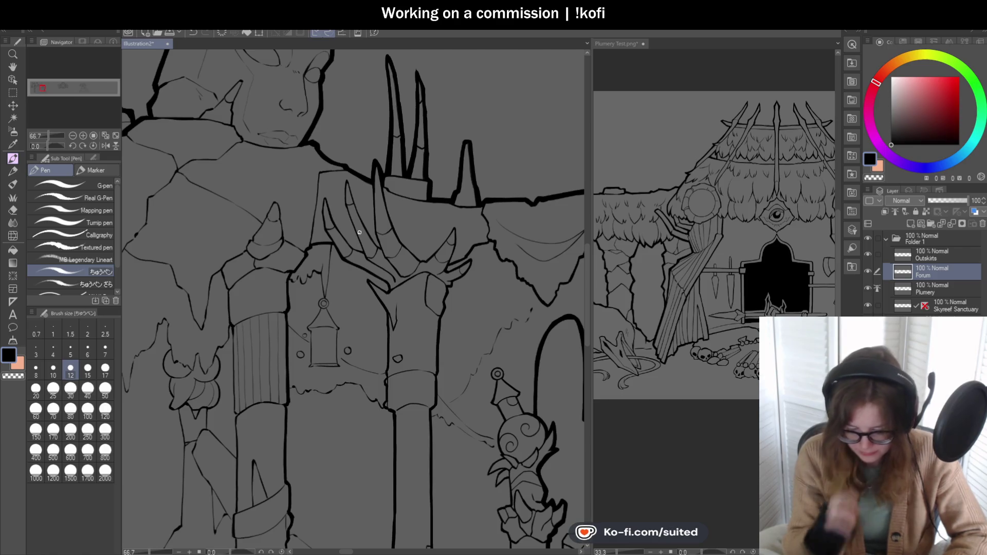
{"action": "scroll", "coordinate": [355, 216], "scroll_direction": "down", "scroll_amount": 1}
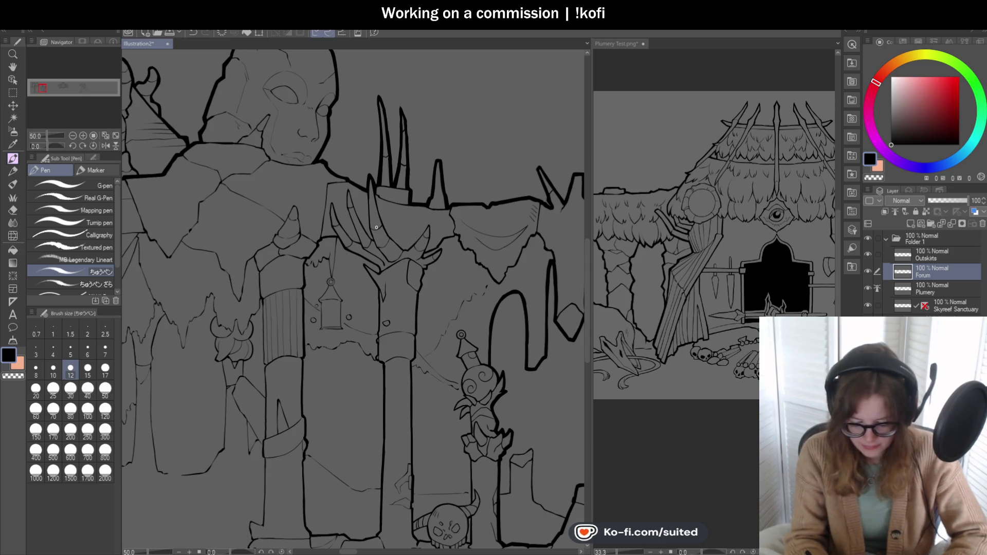
{"action": "scroll", "coordinate": [344, 183], "scroll_direction": "up", "scroll_amount": 3}
{"action": "left_click_drag", "start_coordinate": [354, 179], "coordinate": [292, 187]}
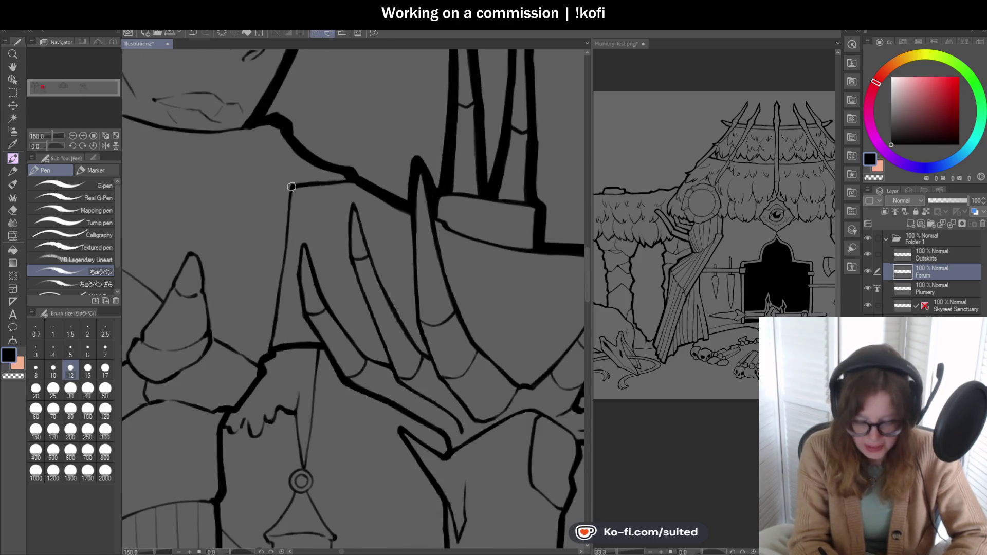
{"action": "scroll", "coordinate": [321, 190], "scroll_direction": "down", "scroll_amount": 1}
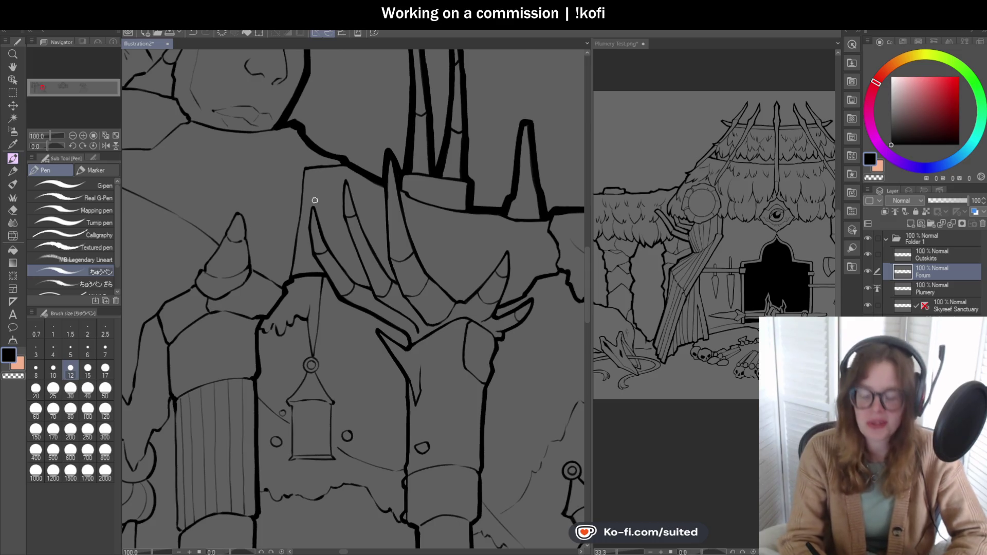
{"action": "scroll", "coordinate": [315, 200], "scroll_direction": "up", "scroll_amount": 1}
{"action": "left_click_drag", "start_coordinate": [304, 139], "coordinate": [285, 297]}
{"action": "scroll", "coordinate": [310, 154], "scroll_direction": "down", "scroll_amount": 4}
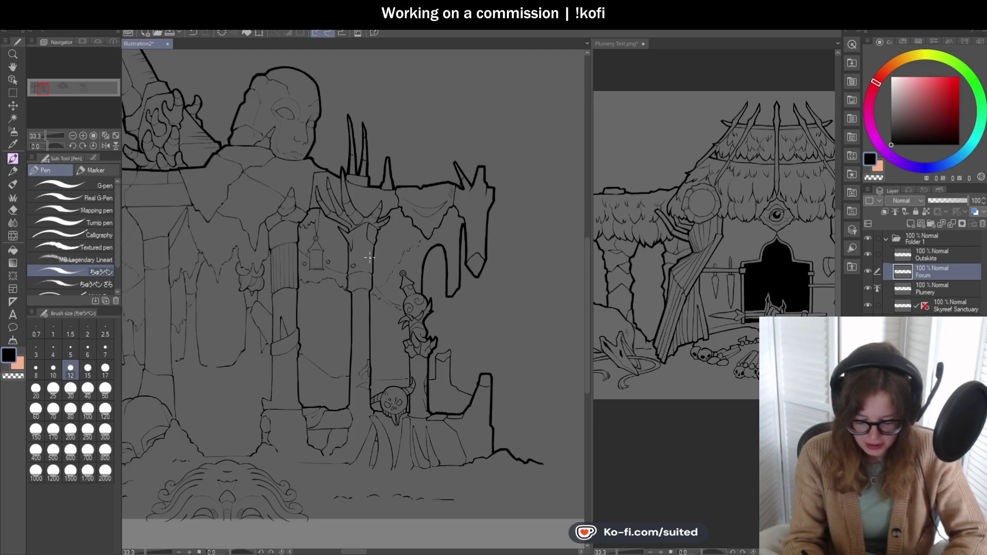
{"action": "scroll", "coordinate": [366, 263], "scroll_direction": "up", "scroll_amount": 8}
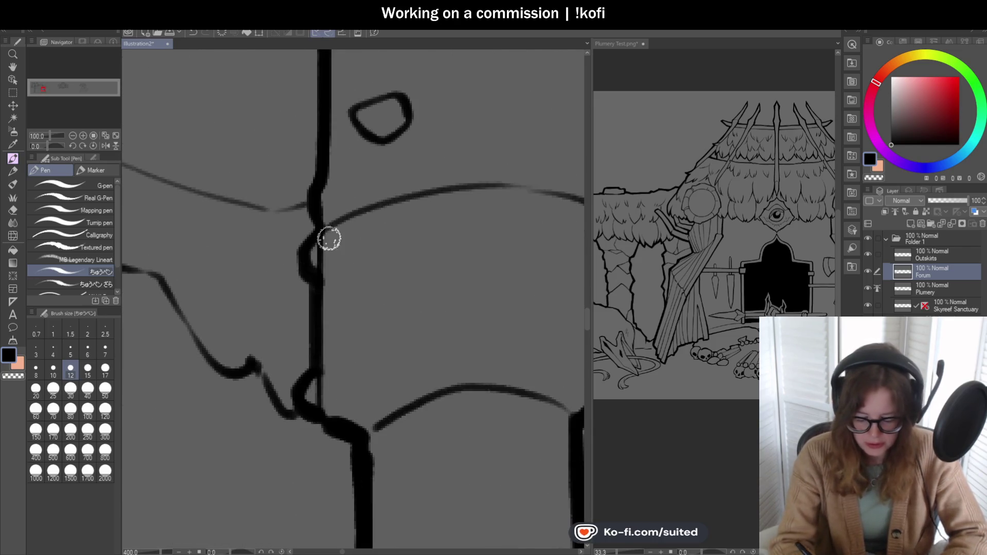
{"action": "scroll", "coordinate": [378, 292], "scroll_direction": "down", "scroll_amount": 5}
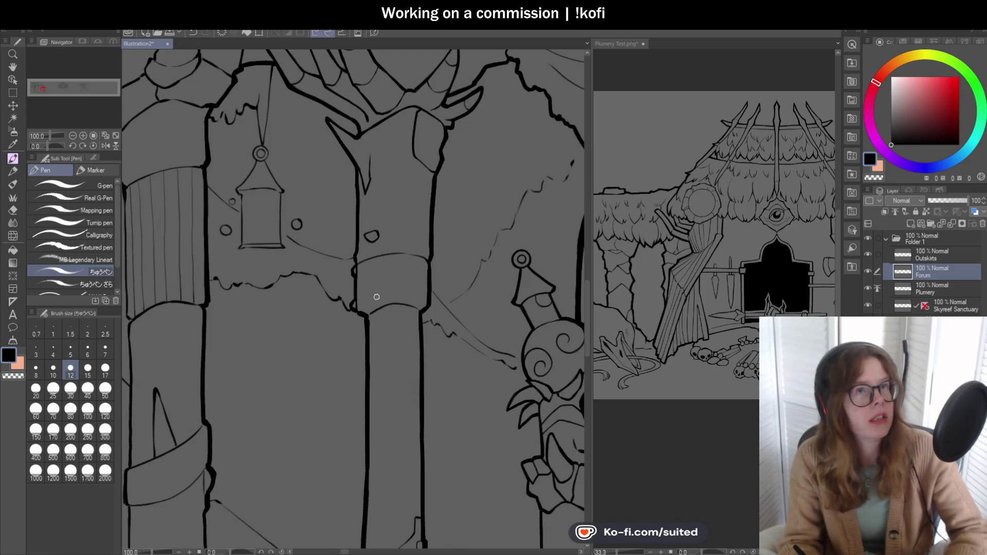
{"action": "scroll", "coordinate": [401, 263], "scroll_direction": "down", "scroll_amount": 3}
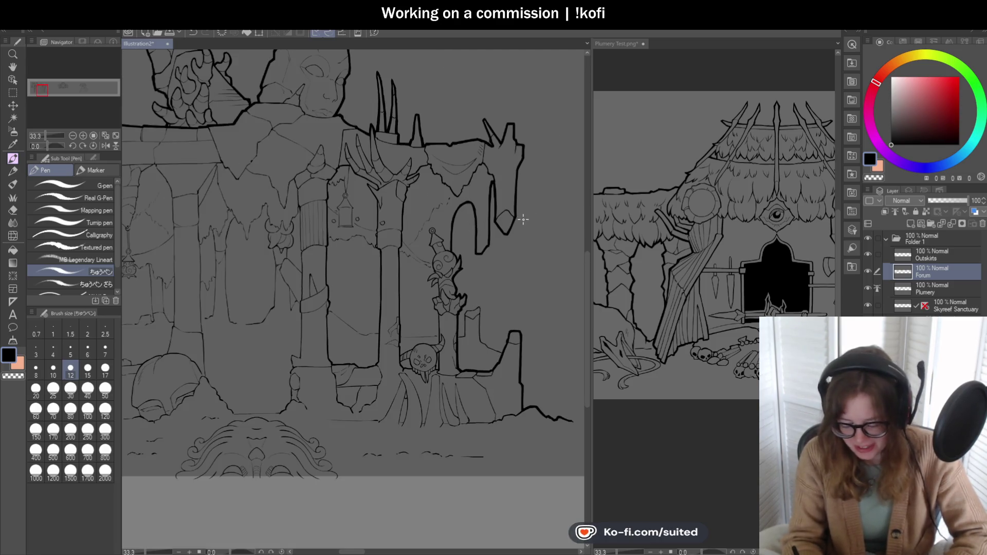
{"action": "scroll", "coordinate": [498, 354], "scroll_direction": "up", "scroll_amount": 1}
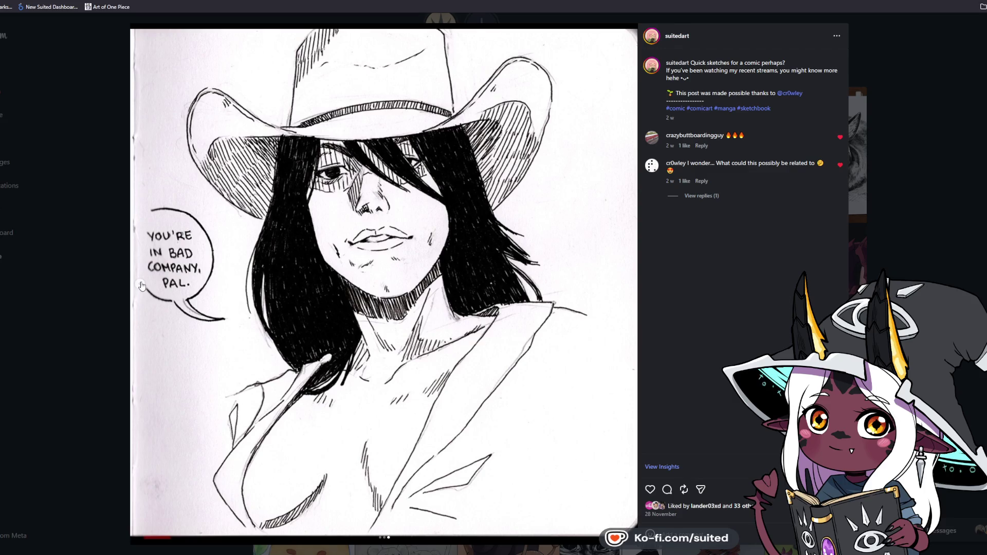
Step: Flip through the carousel to the WANTED sketch, then close the post
{"action": "left_click", "coordinate": [142, 286]}
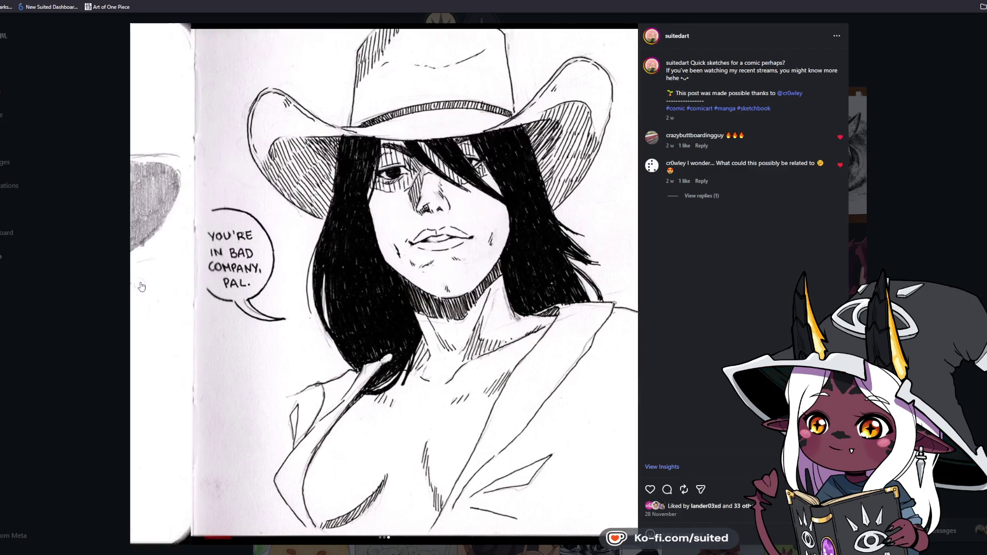
{"action": "left_click", "coordinate": [142, 286]}
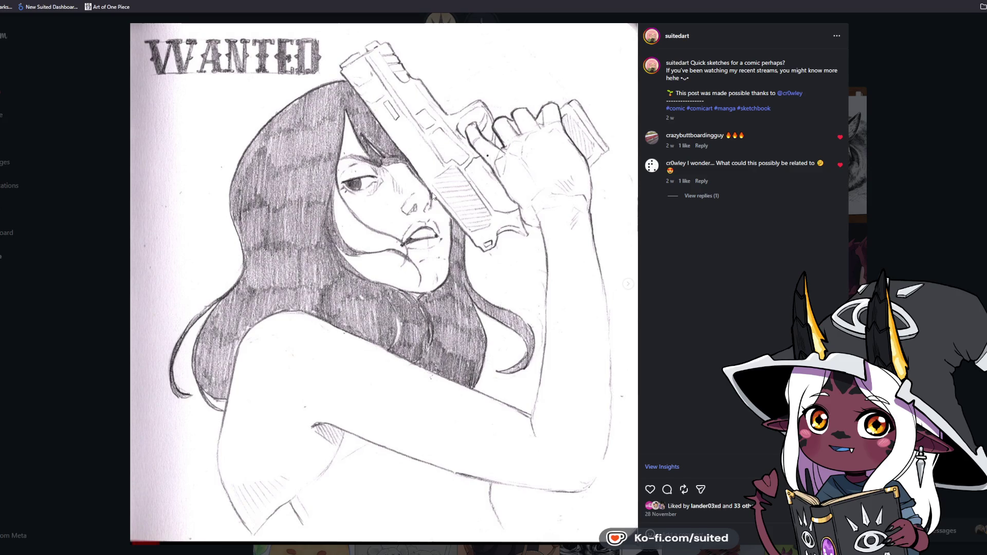
{"action": "left_click", "coordinate": [912, 171]}
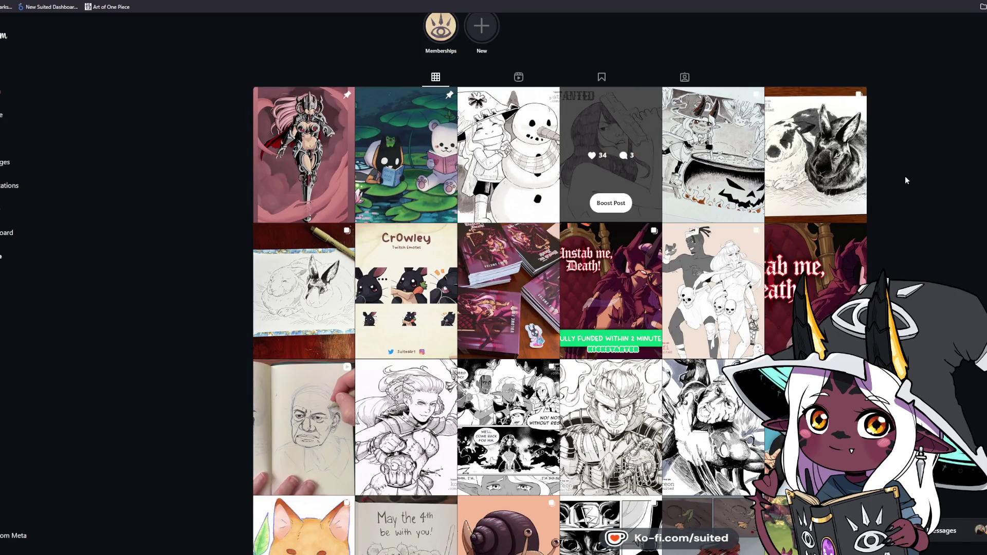
Step: Watch the 100 Portraits | 77 sketch reel, then close it back to the profile grid
{"action": "left_click", "coordinate": [307, 384]}
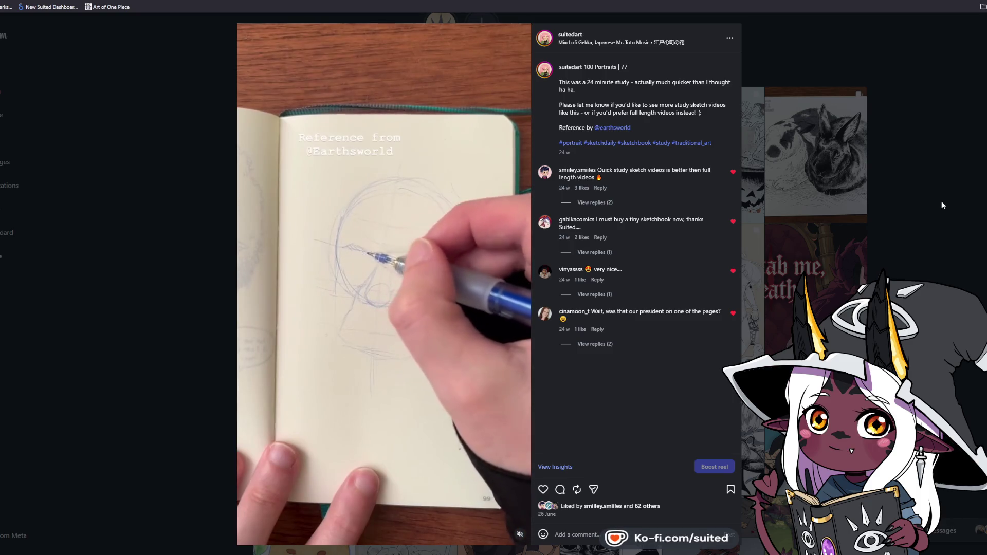
{"action": "left_click", "coordinate": [935, 206]}
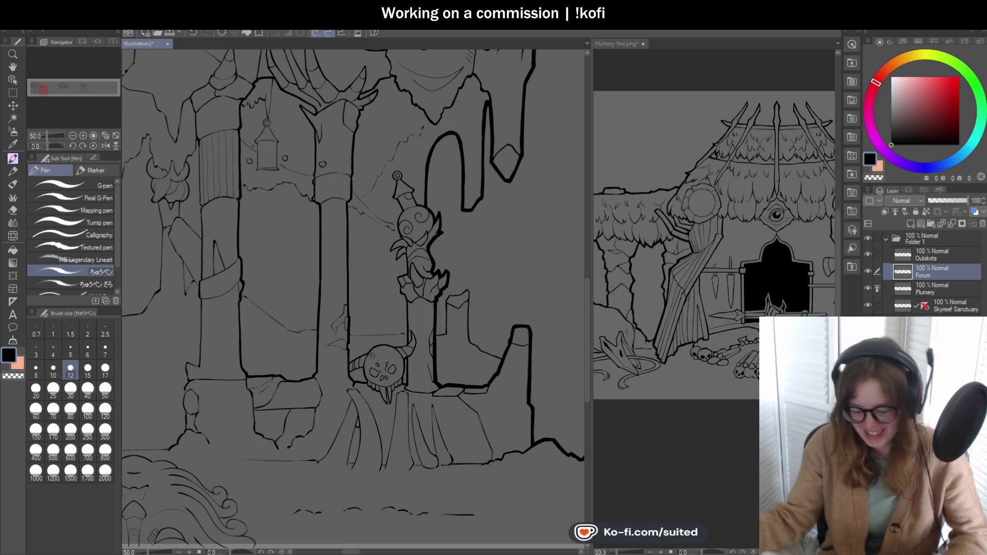
Step: On a rotated canvas, extend the thin line beside the skull upward, then reset the view upright
{"action": "scroll", "coordinate": [371, 245], "scroll_direction": "down", "scroll_amount": 3}
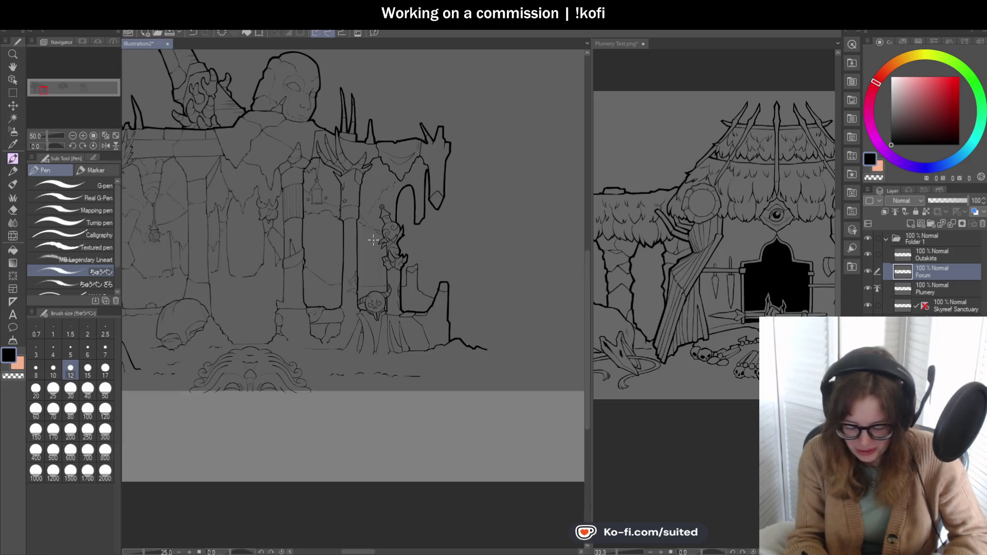
{"action": "scroll", "coordinate": [382, 321], "scroll_direction": "up", "scroll_amount": 3}
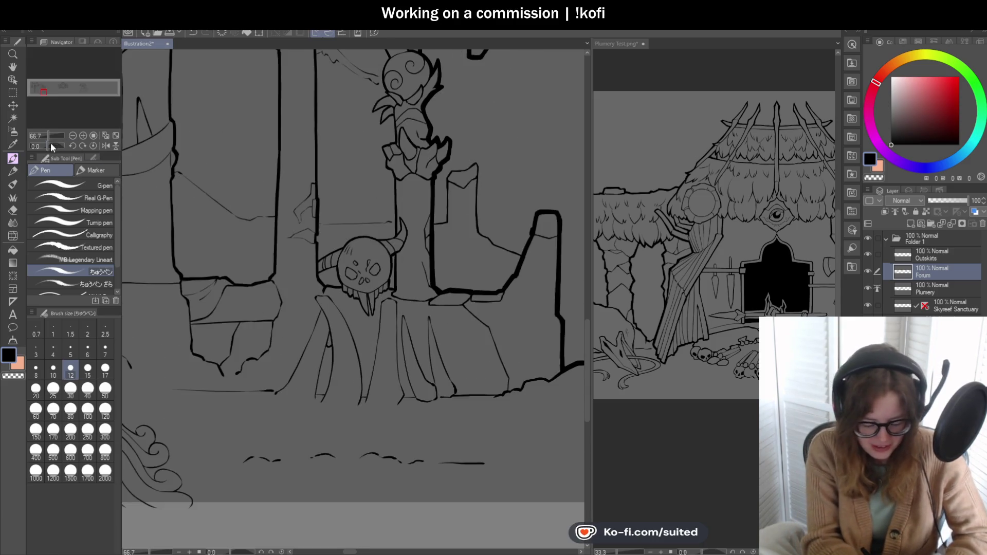
{"action": "left_click_drag", "start_coordinate": [51, 147], "coordinate": [41, 149]}
{"action": "scroll", "coordinate": [278, 274], "scroll_direction": "up", "scroll_amount": 5}
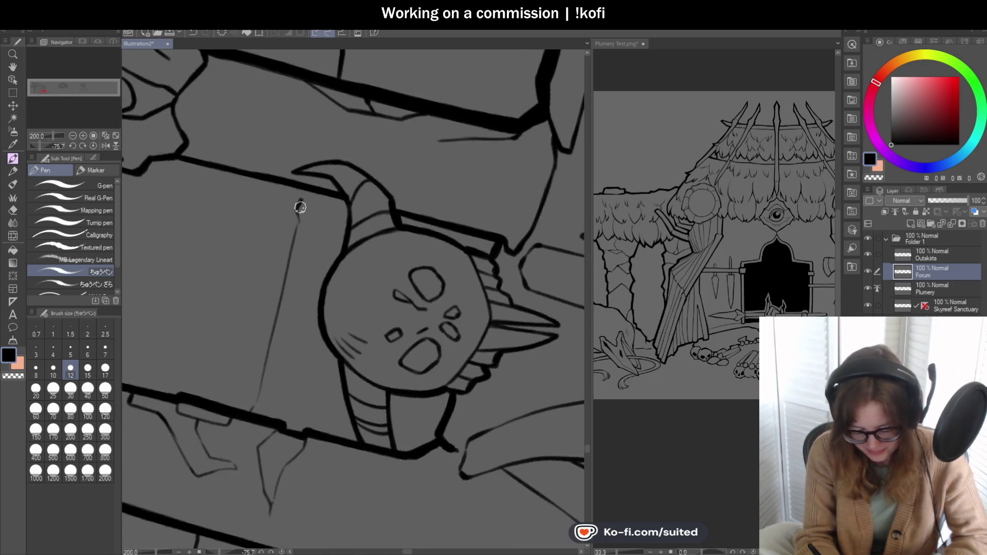
{"action": "left_click_drag", "start_coordinate": [306, 191], "coordinate": [253, 416]}
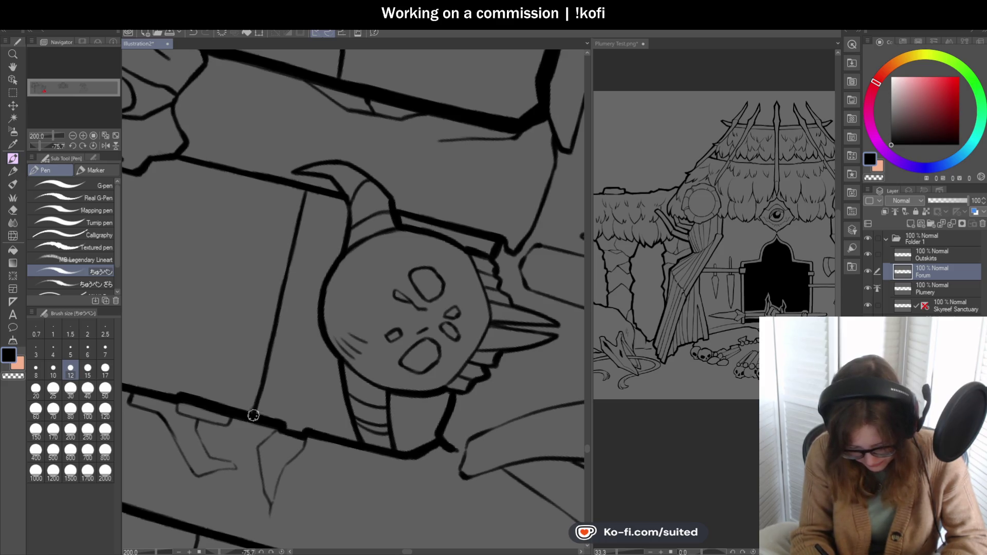
{"action": "key", "text": "ctrl+0"}
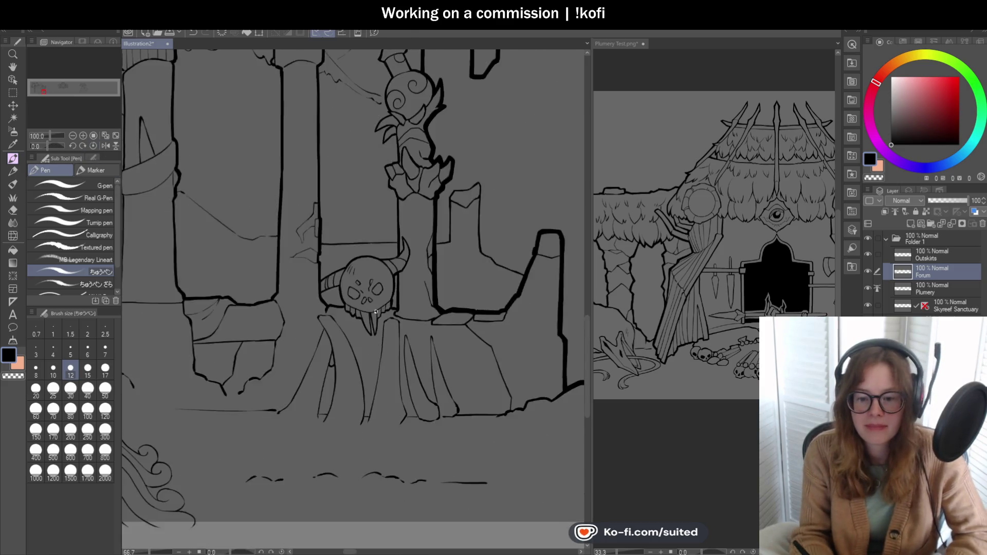
Step: Draw a thin line from the stump toward the right trunk
{"action": "scroll", "coordinate": [376, 311], "scroll_direction": "down", "scroll_amount": 2}
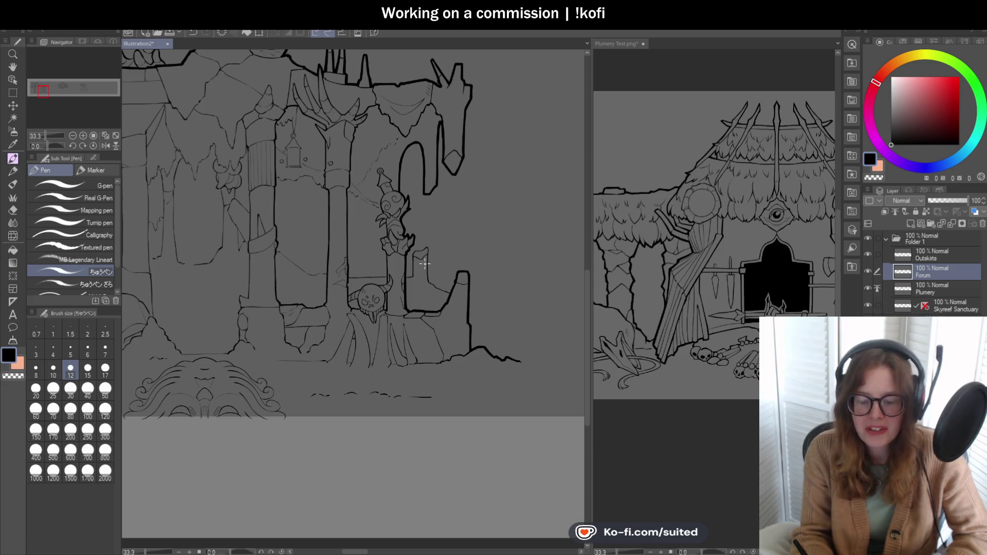
{"action": "scroll", "coordinate": [406, 307], "scroll_direction": "up", "scroll_amount": 3}
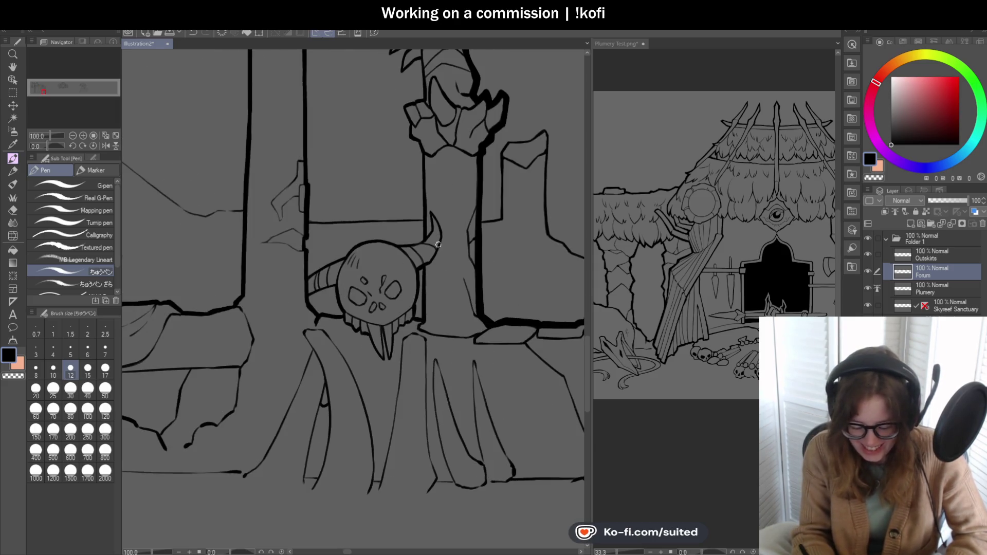
{"action": "scroll", "coordinate": [413, 264], "scroll_direction": "down", "scroll_amount": 1}
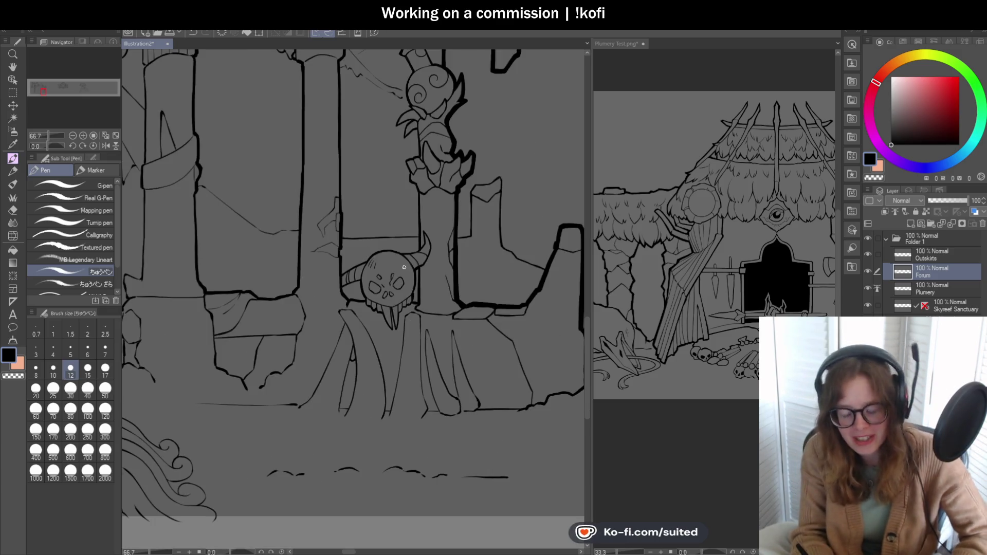
{"action": "scroll", "coordinate": [411, 264], "scroll_direction": "down", "scroll_amount": 2}
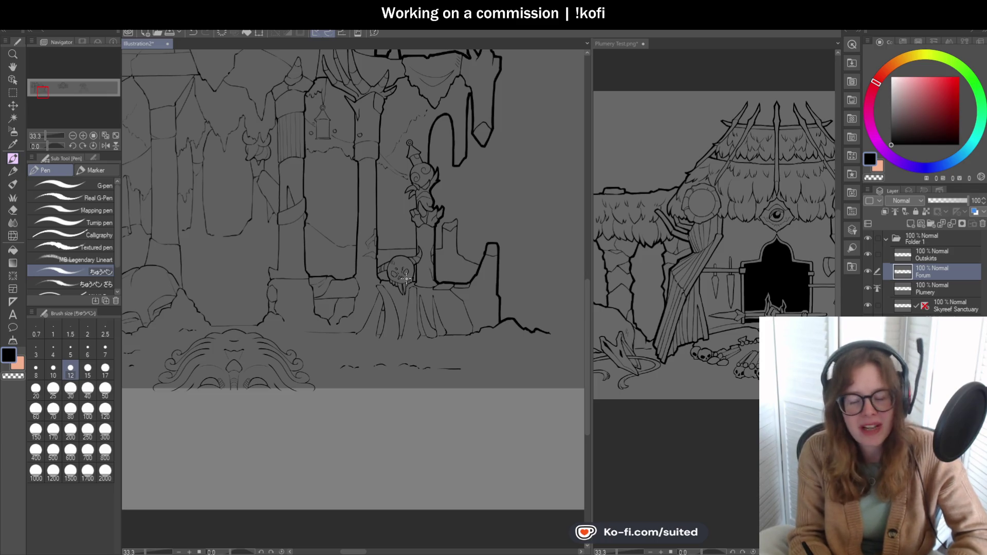
{"action": "scroll", "coordinate": [450, 293], "scroll_direction": "up", "scroll_amount": 2}
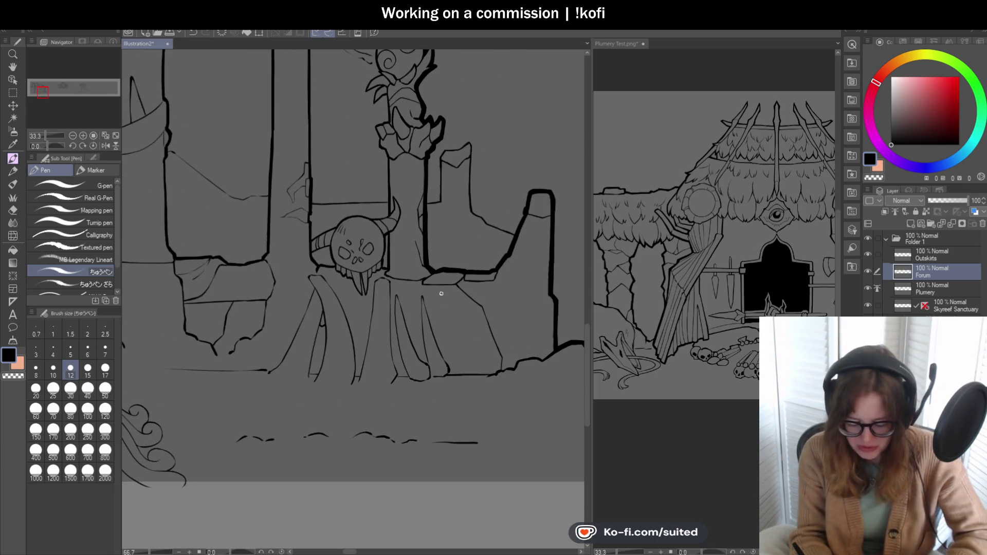
{"action": "scroll", "coordinate": [435, 273], "scroll_direction": "down", "scroll_amount": 1}
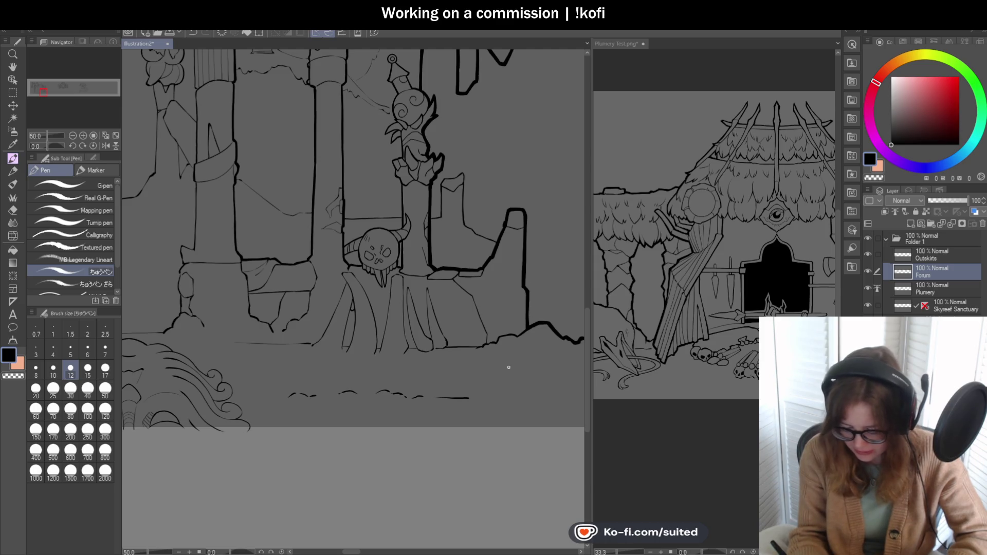
{"action": "scroll", "coordinate": [542, 313], "scroll_direction": "up", "scroll_amount": 3}
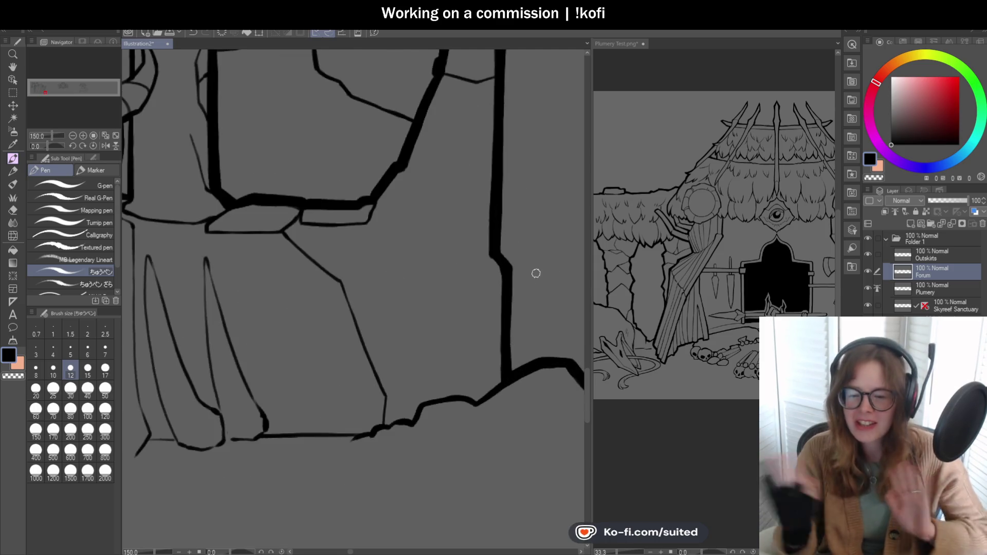
{"action": "scroll", "coordinate": [392, 249], "scroll_direction": "down", "scroll_amount": 2}
{"action": "scroll", "coordinate": [361, 187], "scroll_direction": "up", "scroll_amount": 2}
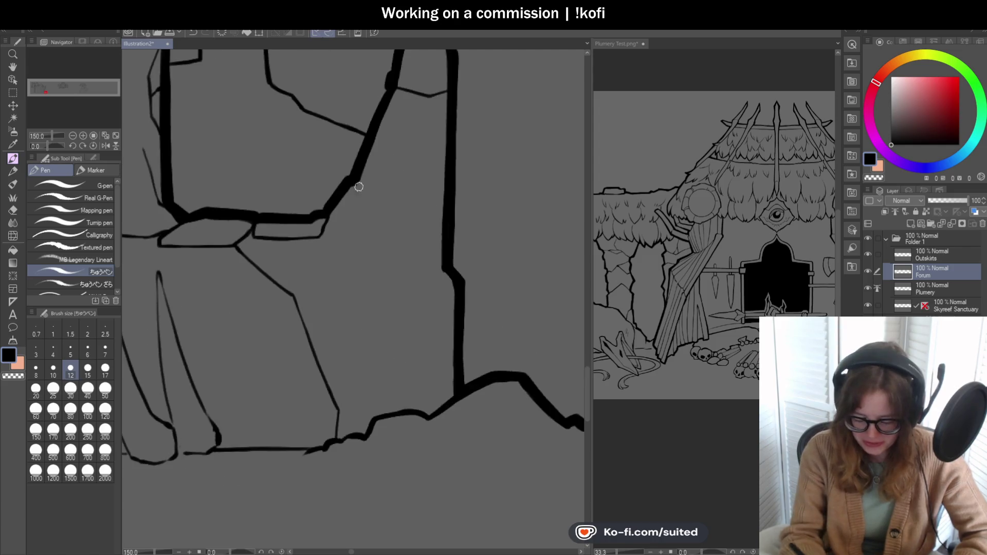
{"action": "mouse_move", "coordinate": [355, 181]}
{"action": "left_mouse_down"}
{"action": "mouse_move", "coordinate": [423, 214]}
{"action": "mouse_move", "coordinate": [447, 208]}
{"action": "mouse_move", "coordinate": [399, 242]}
{"action": "mouse_move", "coordinate": [362, 406]}
{"action": "left_mouse_up"}
{"action": "scroll", "coordinate": [452, 211], "scroll_direction": "down", "scroll_amount": 3}
{"action": "scroll", "coordinate": [453, 238], "scroll_direction": "up", "scroll_amount": 4}
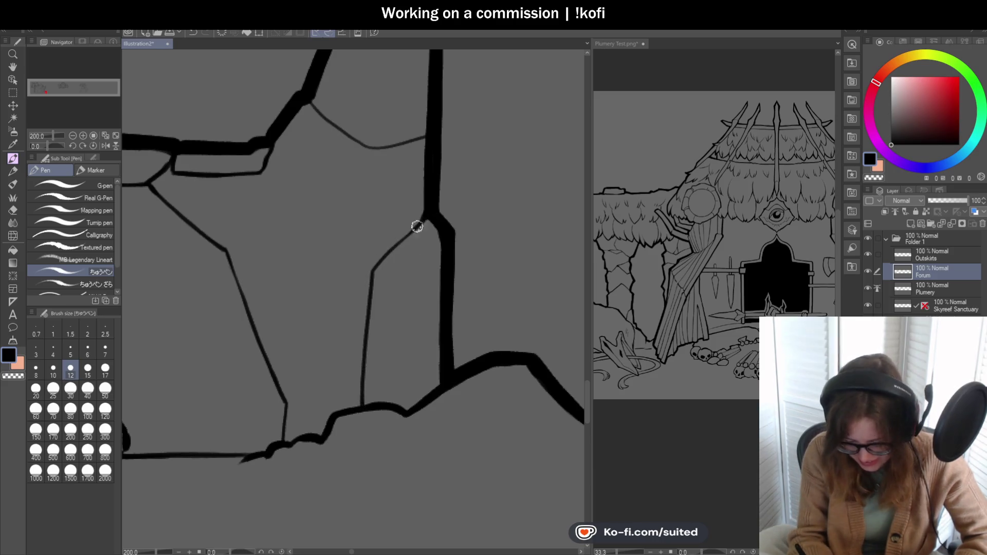
Step: Add a short stroke up-right from the tree junction and redraw the upper curve thicker into the trunk
{"action": "scroll", "coordinate": [396, 315], "scroll_direction": "down", "scroll_amount": 4}
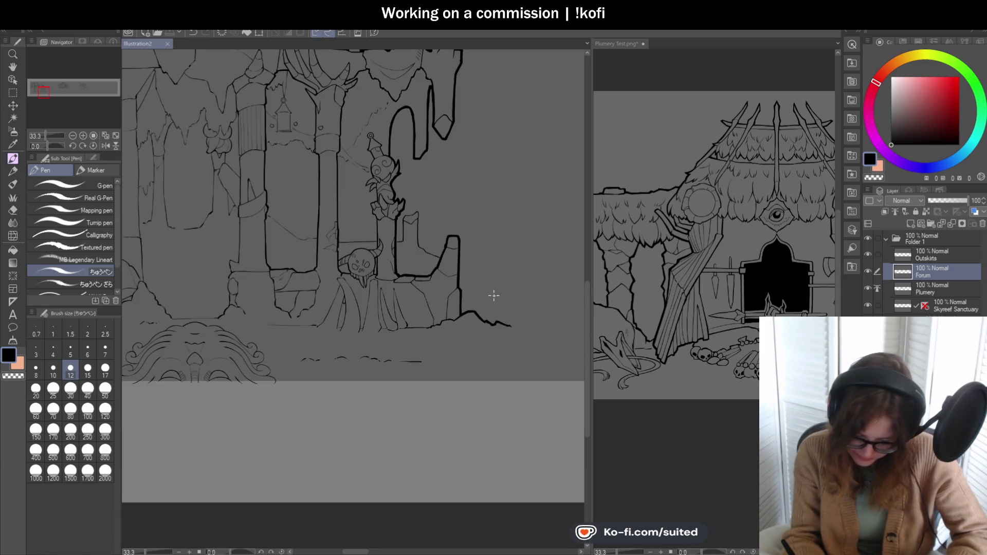
{"action": "scroll", "coordinate": [470, 268], "scroll_direction": "down", "scroll_amount": 1}
{"action": "scroll", "coordinate": [363, 193], "scroll_direction": "up", "scroll_amount": 8}
{"action": "left_click_drag", "start_coordinate": [341, 187], "coordinate": [370, 172]}
{"action": "mouse_move", "coordinate": [550, 172]}
{"action": "left_mouse_down"}
{"action": "mouse_move", "coordinate": [519, 156]}
{"action": "mouse_move", "coordinate": [393, 153]}
{"action": "mouse_move", "coordinate": [384, 165]}
{"action": "left_mouse_up"}
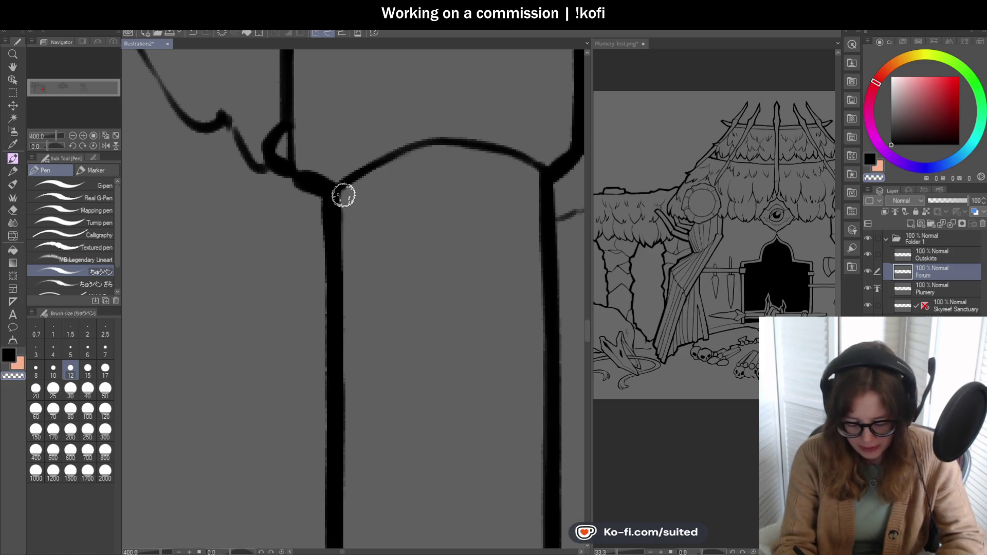
Step: Ink the column band's upper curve with thick, dark black strokes
{"action": "scroll", "coordinate": [331, 256], "scroll_direction": "down", "scroll_amount": 3}
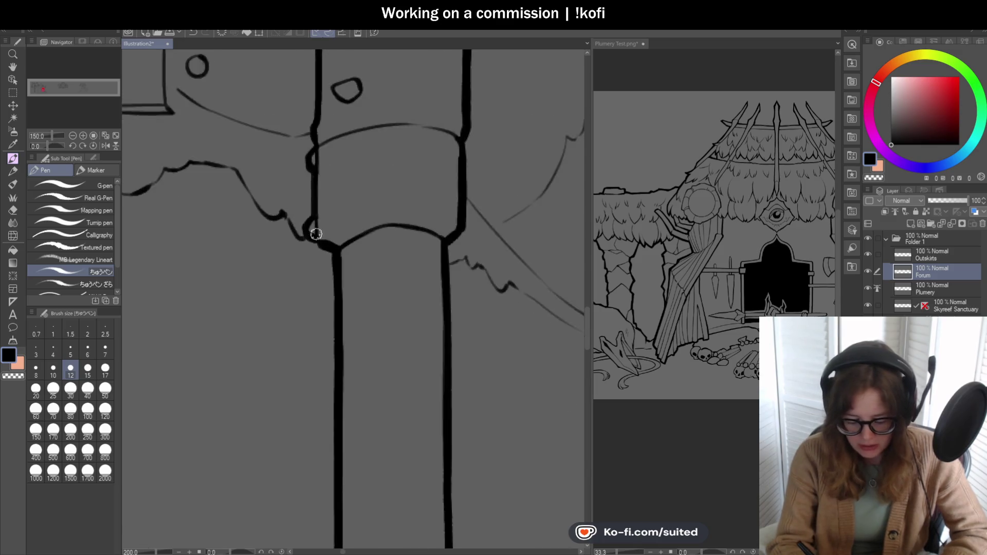
{"action": "scroll", "coordinate": [313, 221], "scroll_direction": "up", "scroll_amount": 3}
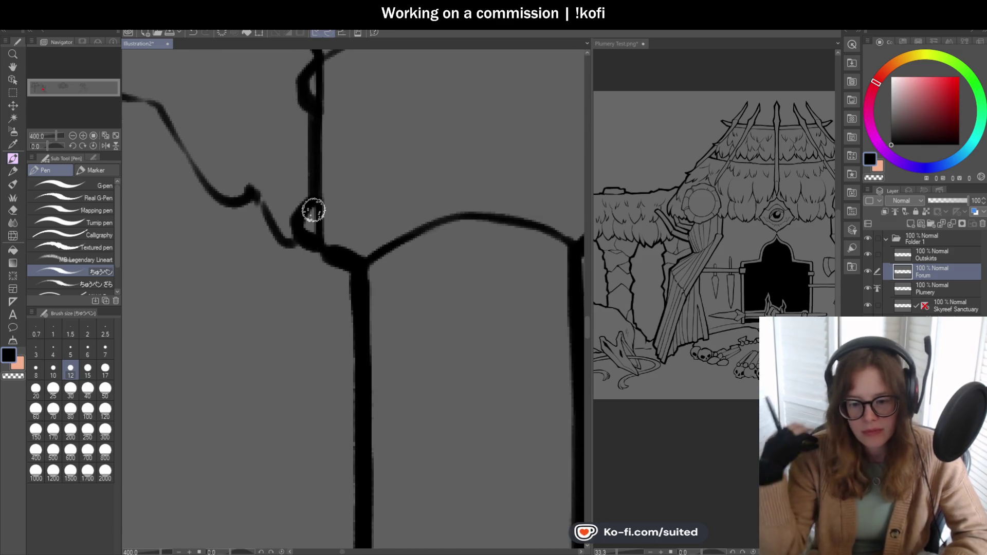
{"action": "scroll", "coordinate": [334, 239], "scroll_direction": "down", "scroll_amount": 2}
{"action": "scroll", "coordinate": [335, 240], "scroll_direction": "down", "scroll_amount": 2}
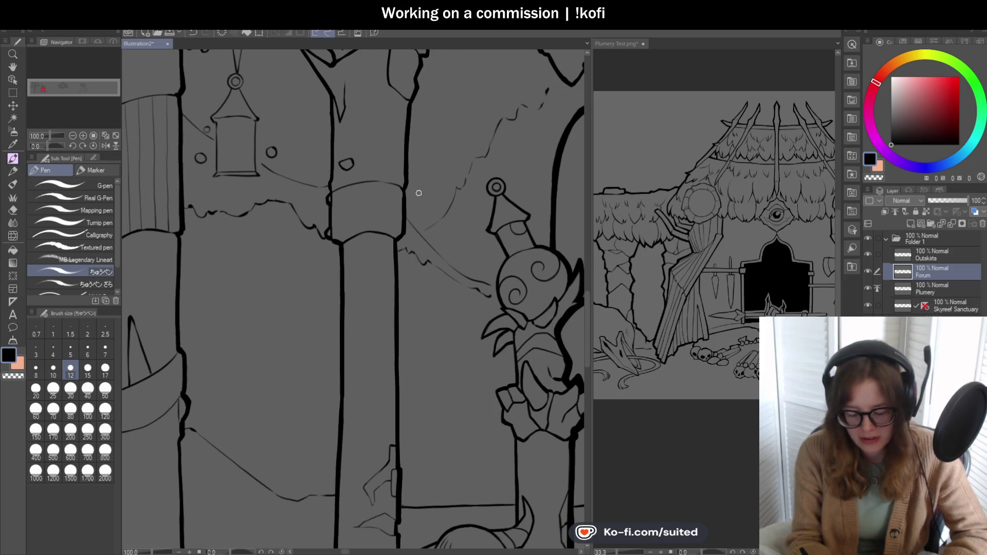
{"action": "scroll", "coordinate": [421, 188], "scroll_direction": "up", "scroll_amount": 4}
{"action": "left_click_drag", "start_coordinate": [227, 205], "coordinate": [436, 165]}
{"action": "mouse_move", "coordinate": [361, 168]}
{"action": "left_mouse_down"}
{"action": "mouse_move", "coordinate": [434, 172]}
{"action": "mouse_move", "coordinate": [502, 198]}
{"action": "left_mouse_up"}
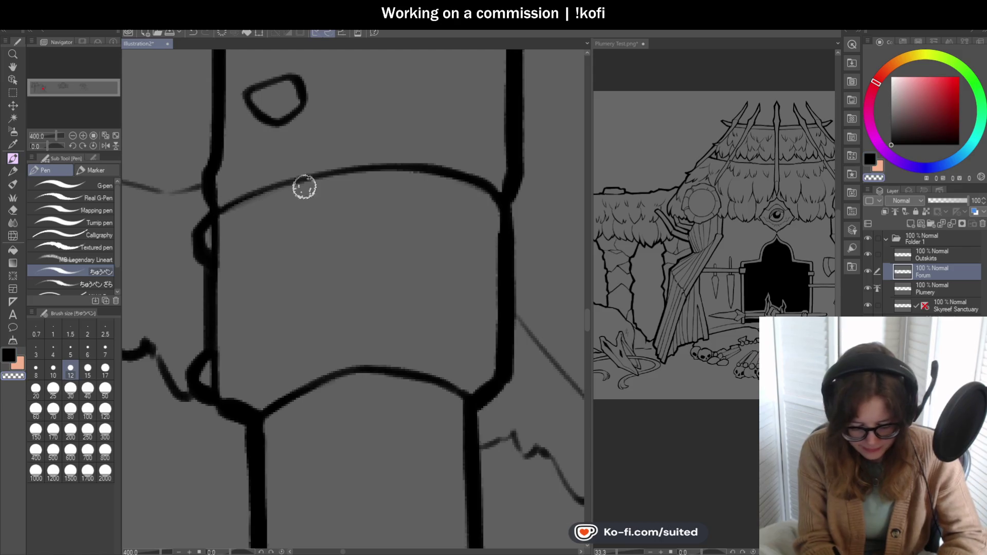
{"action": "mouse_move", "coordinate": [221, 209]}
{"action": "left_mouse_down"}
{"action": "mouse_move", "coordinate": [340, 171]}
{"action": "mouse_move", "coordinate": [331, 174]}
{"action": "left_mouse_up"}
Step: Ink a bold line from the pillar top joining the existing line
{"action": "scroll", "coordinate": [425, 176], "scroll_direction": "down", "scroll_amount": 3}
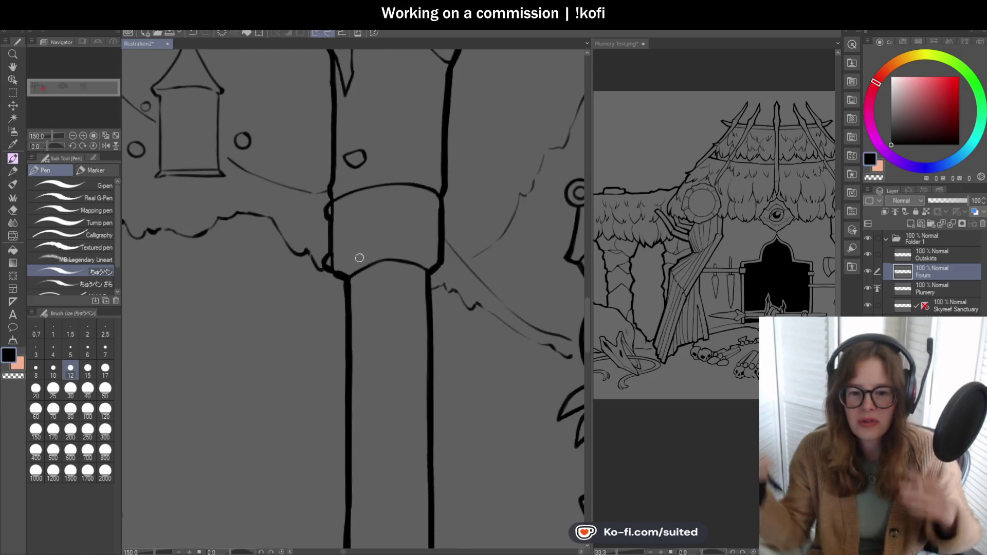
{"action": "scroll", "coordinate": [401, 239], "scroll_direction": "down", "scroll_amount": 3}
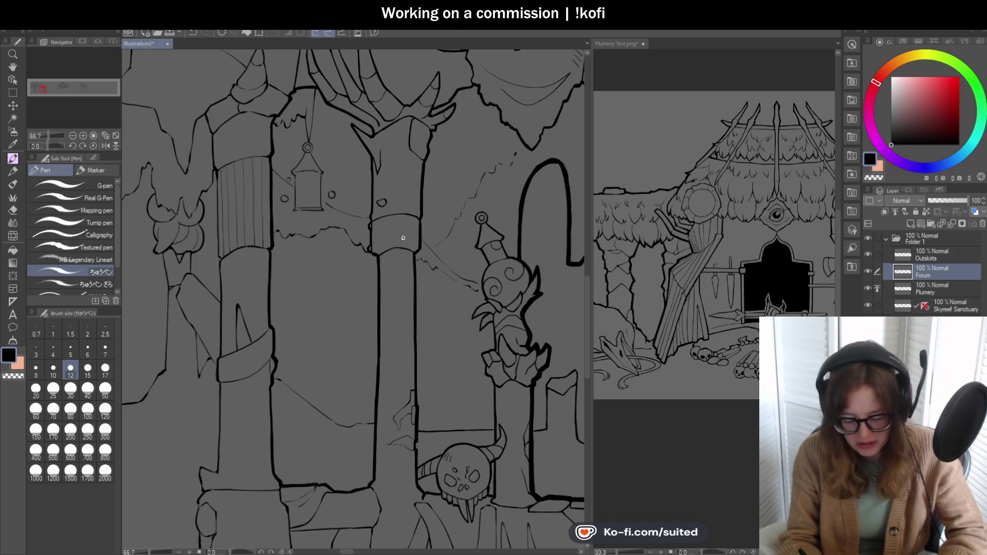
{"action": "scroll", "coordinate": [429, 121], "scroll_direction": "up", "scroll_amount": 4}
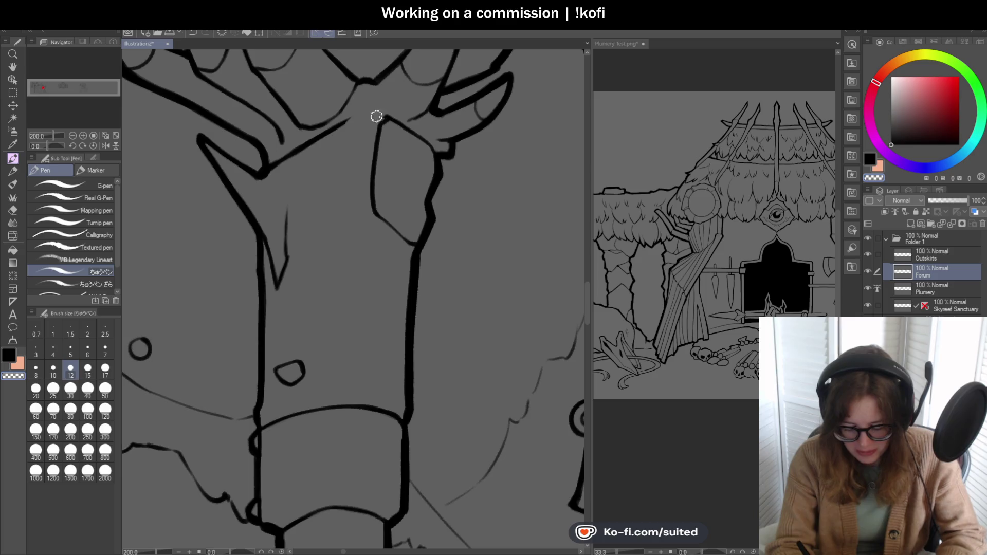
{"action": "scroll", "coordinate": [383, 112], "scroll_direction": "up", "scroll_amount": 2}
{"action": "mouse_move", "coordinate": [381, 128]}
{"action": "left_mouse_down"}
{"action": "mouse_move", "coordinate": [352, 125]}
{"action": "mouse_move", "coordinate": [269, 149]}
{"action": "left_mouse_up"}
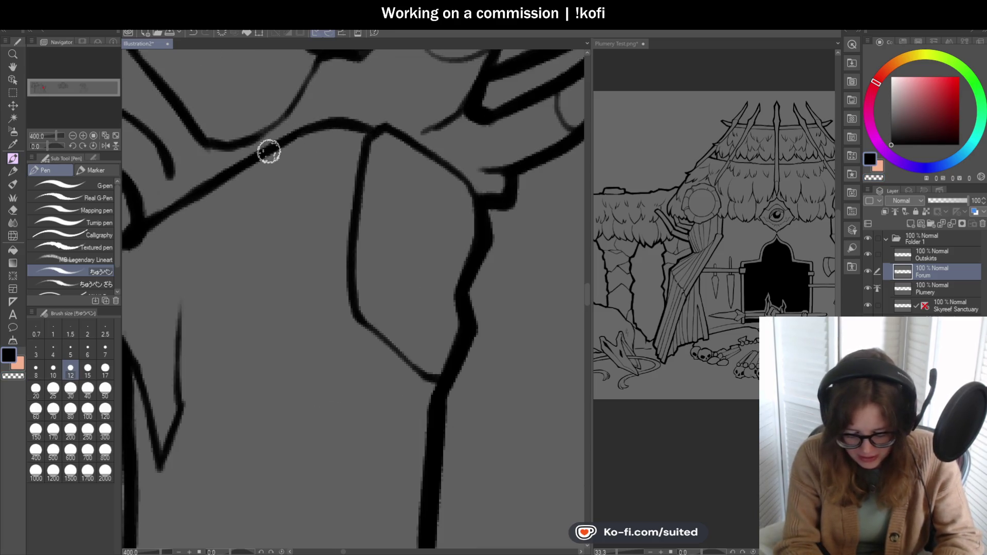
{"action": "scroll", "coordinate": [367, 218], "scroll_direction": "down", "scroll_amount": 4}
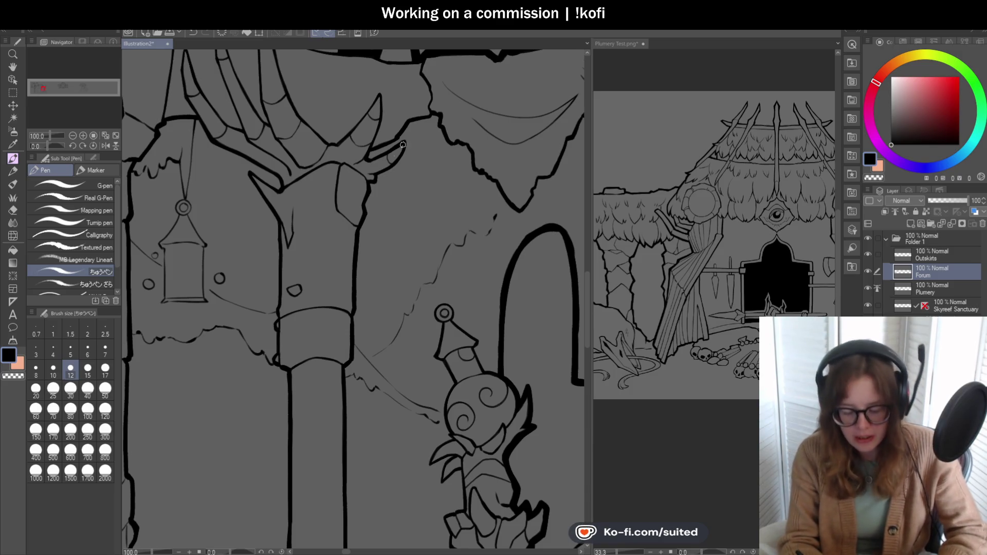
{"action": "scroll", "coordinate": [427, 154], "scroll_direction": "down", "scroll_amount": 2}
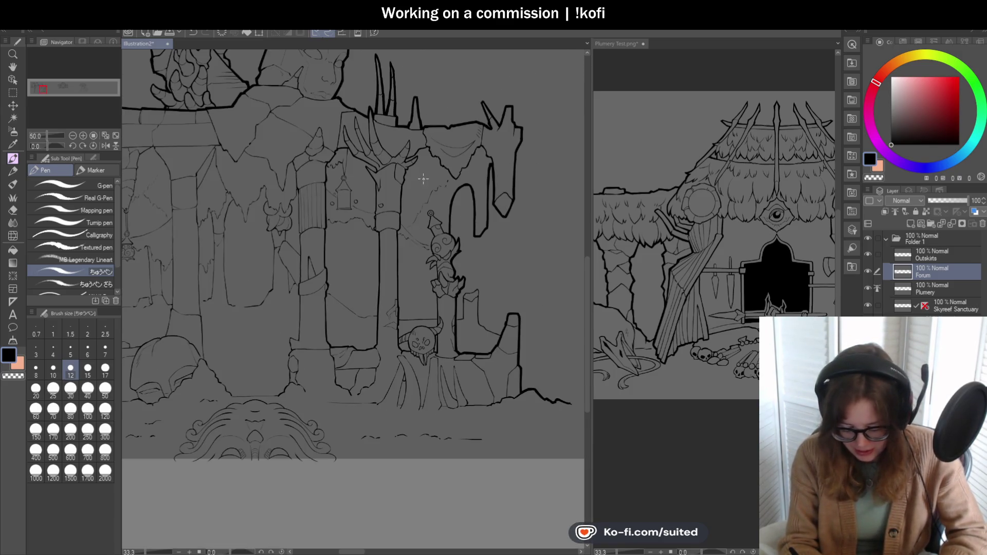
Step: Zoom out to 33.3% and save Illustration2 with Ctrl+S
{"action": "scroll", "coordinate": [404, 383], "scroll_direction": "up", "scroll_amount": 2}
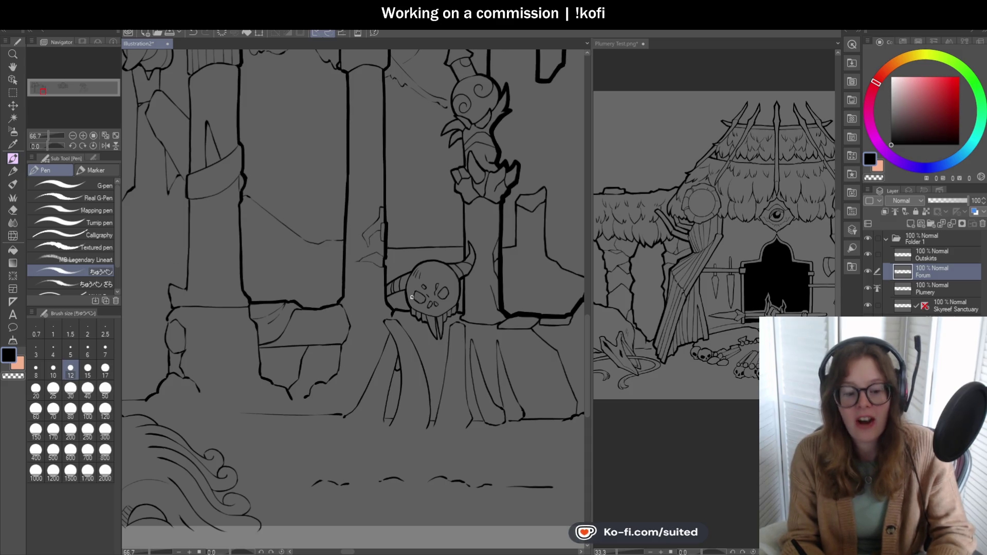
{"action": "scroll", "coordinate": [431, 267], "scroll_direction": "down", "scroll_amount": 2}
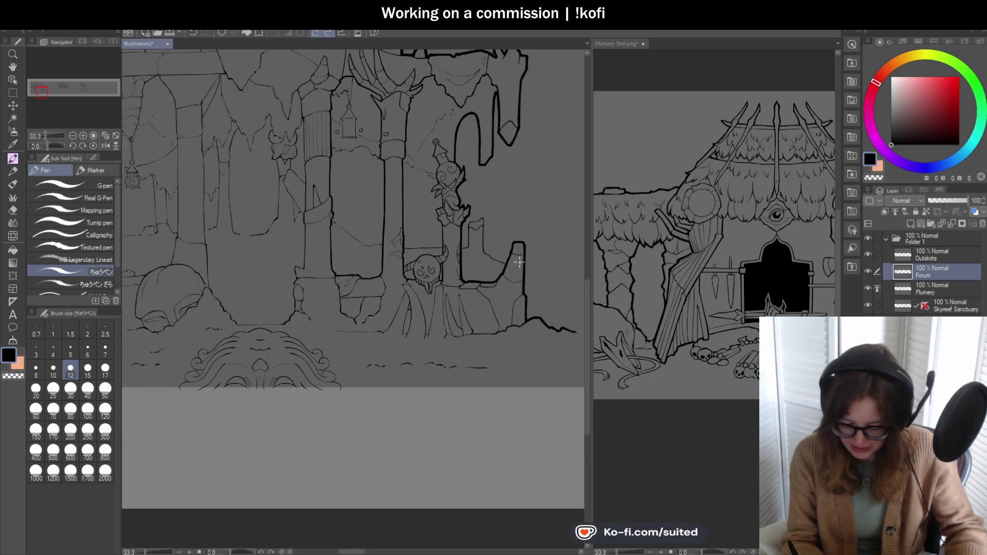
{"action": "key", "text": "ctrl+s"}
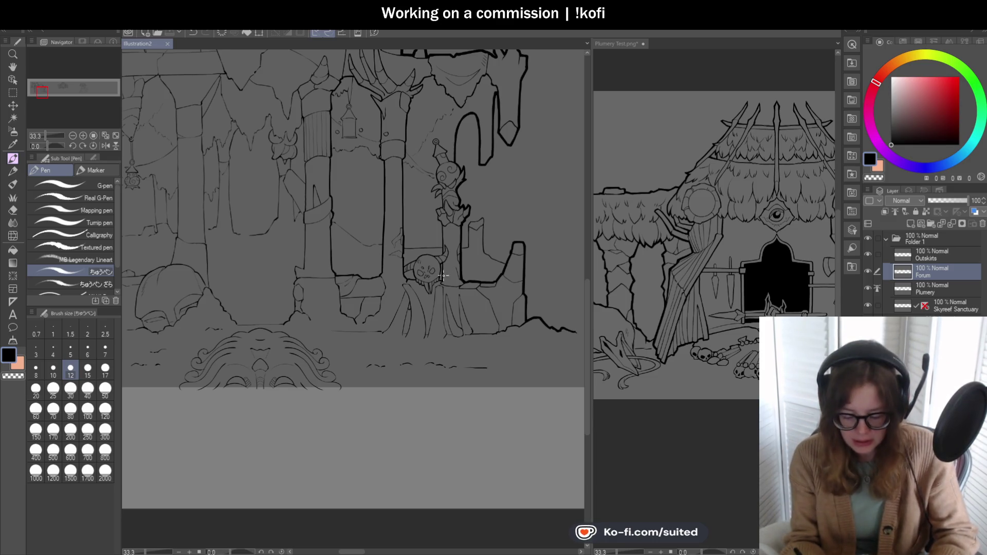
Step: Zoom out to 50% to review the inked pillars, arch and skull
{"action": "scroll", "coordinate": [484, 201], "scroll_direction": "up", "scroll_amount": 2}
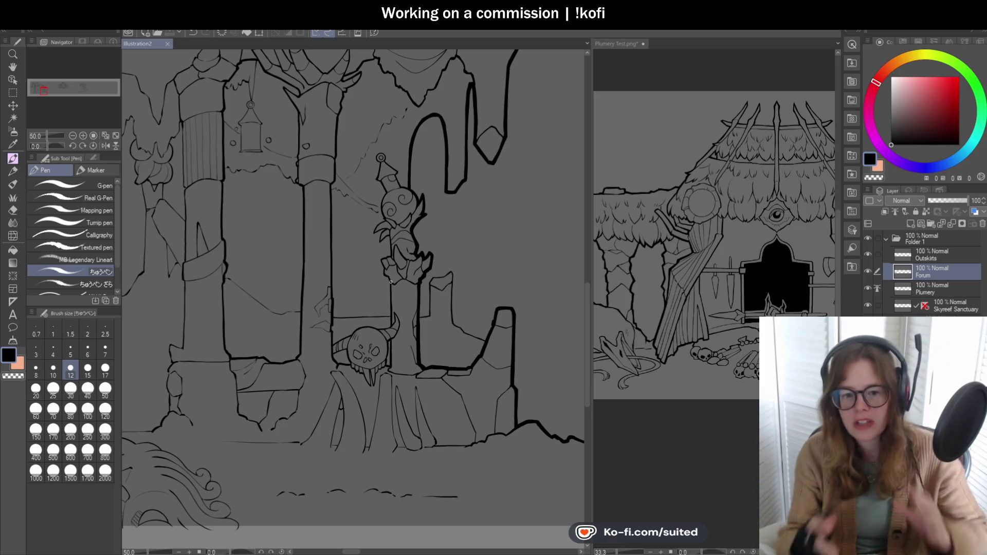
Step: Ink the curved cloth line thinly, redoing a too-thick stroke and darkening its upper part
{"action": "scroll", "coordinate": [359, 147], "scroll_direction": "up", "scroll_amount": 8}
{"action": "left_click_drag", "start_coordinate": [329, 195], "coordinate": [408, 147]}
{"action": "key", "text": "ctrl+z"}
{"action": "left_click_drag", "start_coordinate": [330, 194], "coordinate": [440, 98]}
{"action": "scroll", "coordinate": [441, 98], "scroll_direction": "down", "scroll_amount": 3}
{"action": "scroll", "coordinate": [396, 148], "scroll_direction": "up", "scroll_amount": 3}
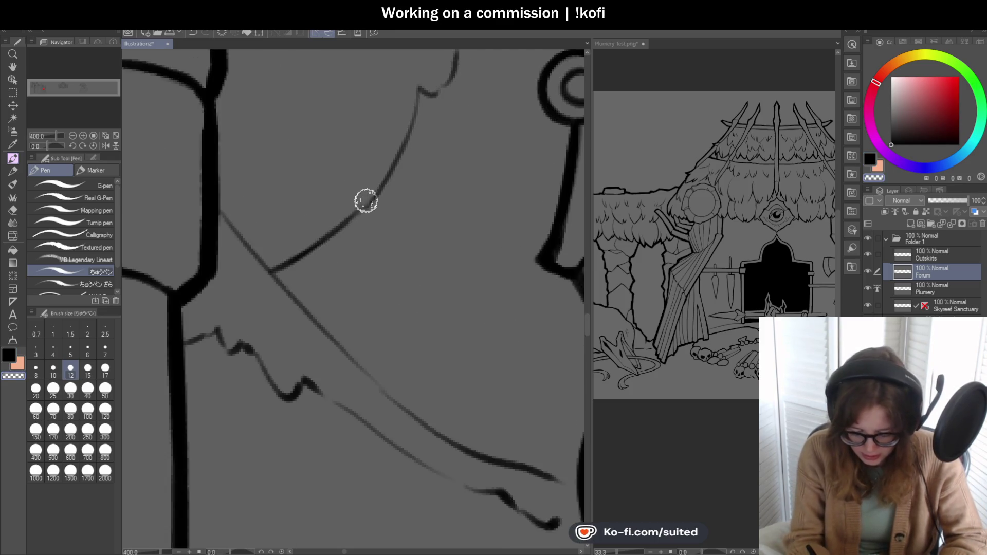
{"action": "left_click_drag", "start_coordinate": [334, 232], "coordinate": [398, 150]}
{"action": "left_click_drag", "start_coordinate": [363, 205], "coordinate": [420, 90]}
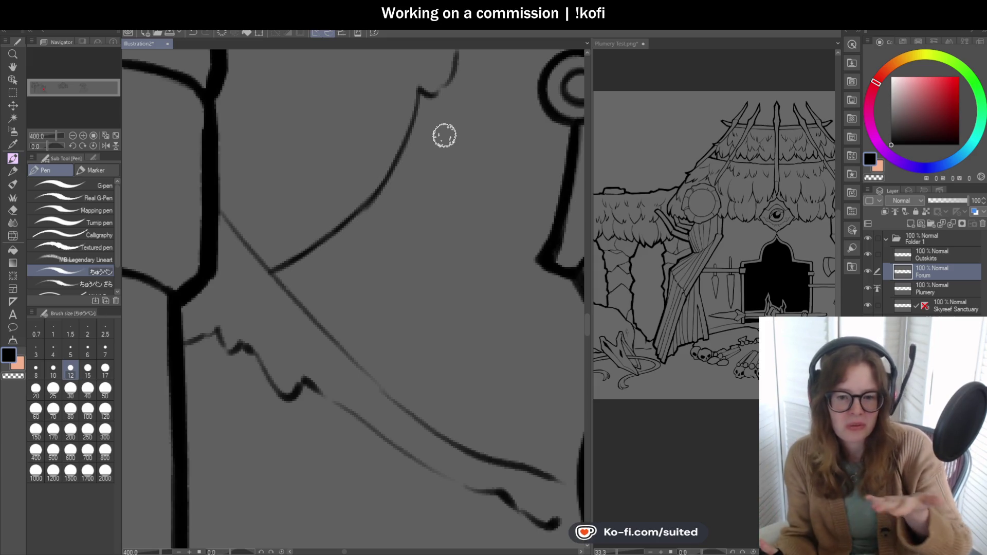
{"action": "scroll", "coordinate": [444, 136], "scroll_direction": "down", "scroll_amount": 3}
{"action": "scroll", "coordinate": [397, 137], "scroll_direction": "up", "scroll_amount": 4}
{"action": "left_click_drag", "start_coordinate": [359, 152], "coordinate": [406, 71]}
Step: Ink the wavy line up along the guide, closing the gap at its upper end
{"action": "scroll", "coordinate": [390, 161], "scroll_direction": "down", "scroll_amount": 3}
{"action": "scroll", "coordinate": [390, 249], "scroll_direction": "up", "scroll_amount": 2}
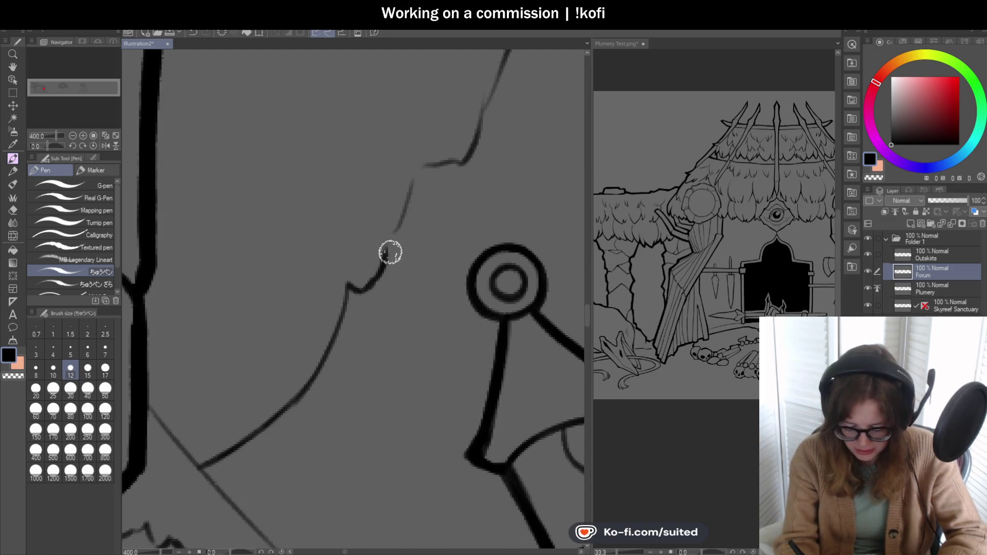
{"action": "mouse_move", "coordinate": [395, 231]}
{"action": "left_mouse_down"}
{"action": "mouse_move", "coordinate": [414, 170]}
{"action": "mouse_move", "coordinate": [453, 161]}
{"action": "mouse_move", "coordinate": [480, 132]}
{"action": "mouse_move", "coordinate": [472, 137]}
{"action": "mouse_move", "coordinate": [476, 107]}
{"action": "left_mouse_up"}
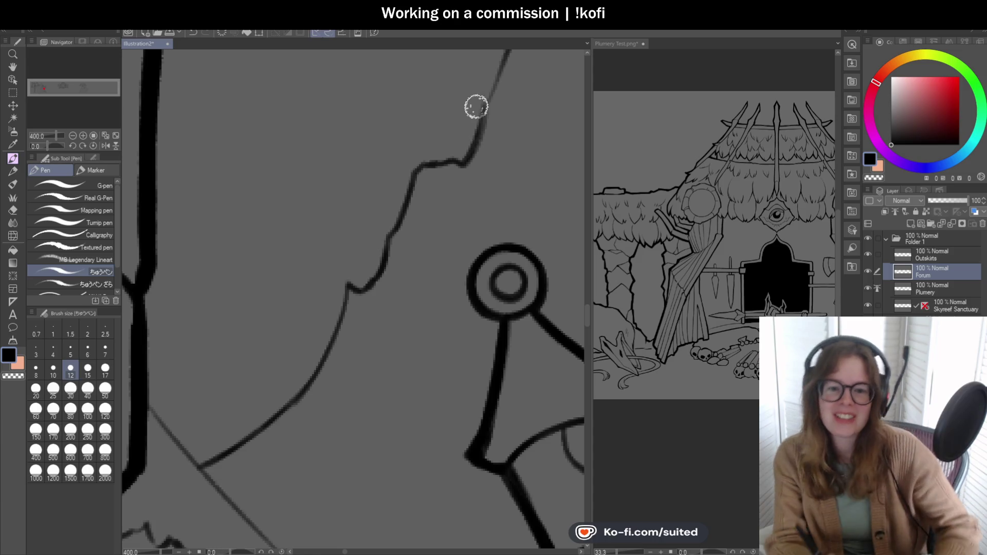
{"action": "scroll", "coordinate": [370, 203], "scroll_direction": "down", "scroll_amount": 2}
{"action": "scroll", "coordinate": [412, 102], "scroll_direction": "up", "scroll_amount": 2}
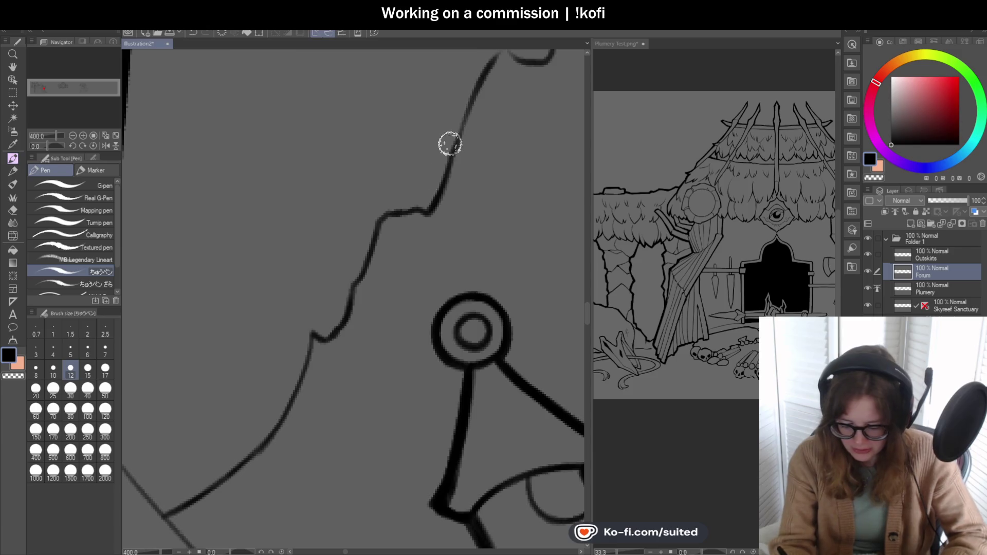
{"action": "scroll", "coordinate": [452, 142], "scroll_direction": "down", "scroll_amount": 2}
{"action": "scroll", "coordinate": [421, 226], "scroll_direction": "up", "scroll_amount": 2}
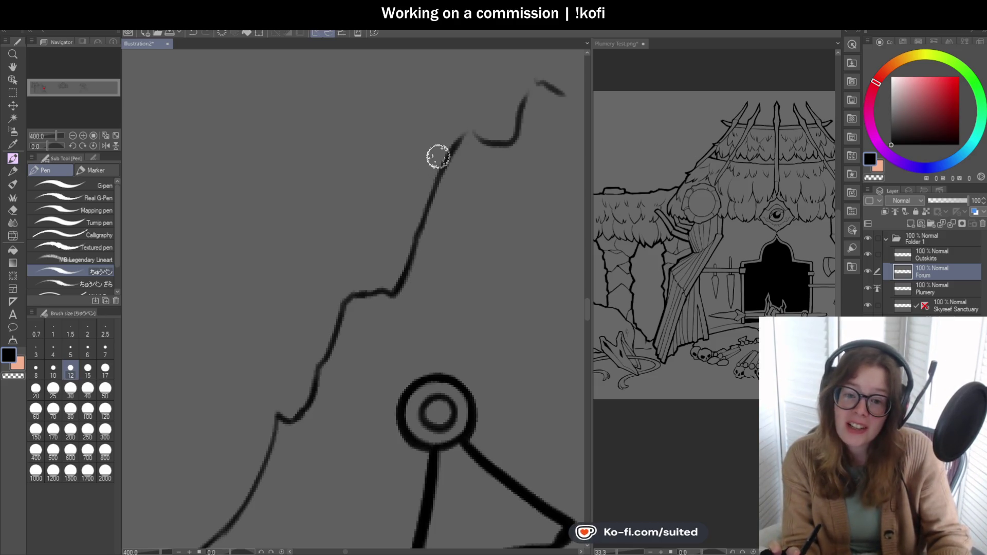
{"action": "left_click_drag", "start_coordinate": [446, 155], "coordinate": [468, 134]}
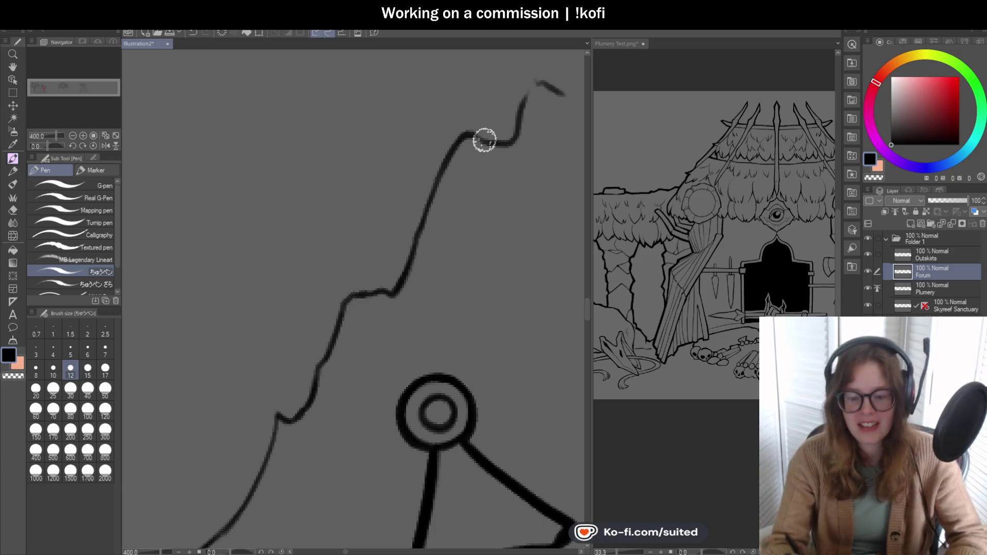
Step: Connect the wavy line's tip to the blob at the top
{"action": "scroll", "coordinate": [336, 160], "scroll_direction": "down", "scroll_amount": 2}
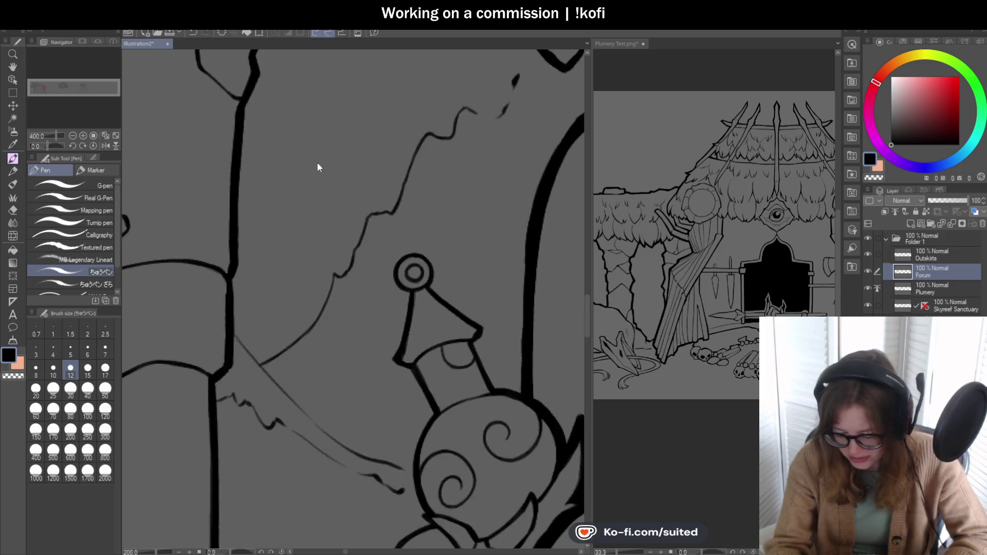
{"action": "scroll", "coordinate": [460, 135], "scroll_direction": "down", "scroll_amount": 1}
{"action": "scroll", "coordinate": [402, 139], "scroll_direction": "up", "scroll_amount": 3}
{"action": "mouse_move", "coordinate": [428, 141]}
{"action": "left_mouse_down"}
{"action": "mouse_move", "coordinate": [443, 141]}
{"action": "mouse_move", "coordinate": [480, 67]}
{"action": "left_mouse_up"}
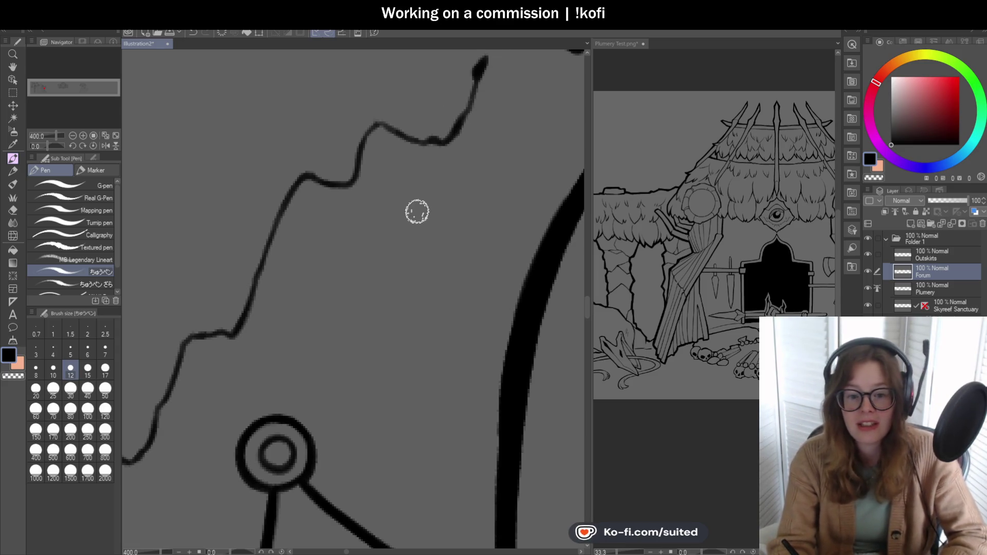
{"action": "scroll", "coordinate": [404, 236], "scroll_direction": "down", "scroll_amount": 1}
{"action": "scroll", "coordinate": [443, 152], "scroll_direction": "up", "scroll_amount": 1}
{"action": "left_click_drag", "start_coordinate": [428, 159], "coordinate": [474, 70]}
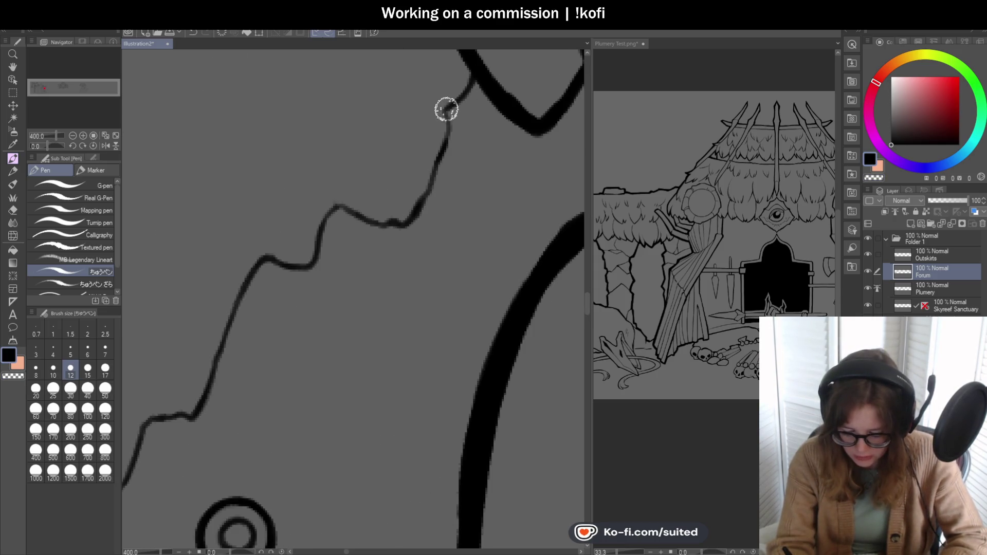
{"action": "scroll", "coordinate": [452, 128], "scroll_direction": "down", "scroll_amount": 4}
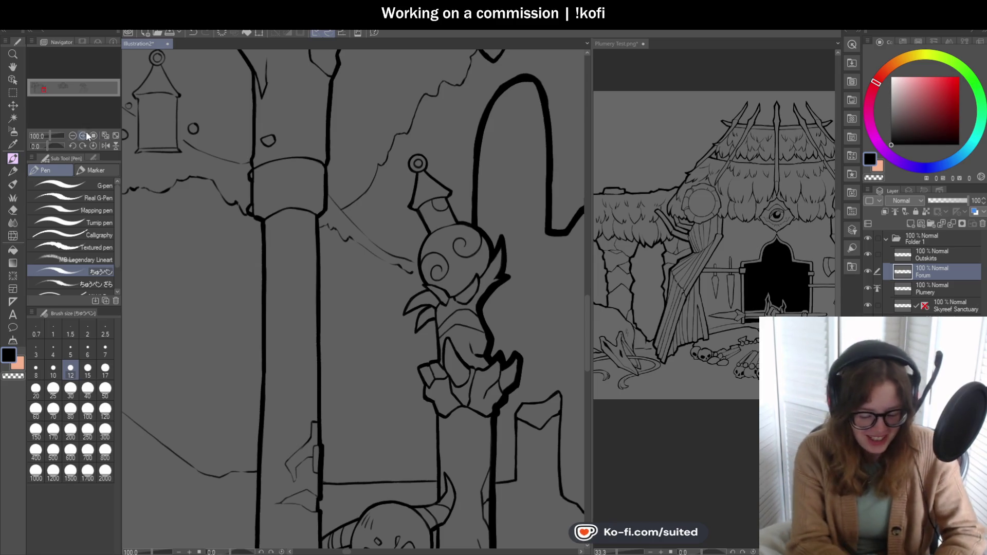
Step: Rotate the view and ink the sketch line down to just above the orb
{"action": "left_click_drag", "start_coordinate": [48, 147], "coordinate": [70, 131]}
{"action": "scroll", "coordinate": [410, 155], "scroll_direction": "up", "scroll_amount": 3}
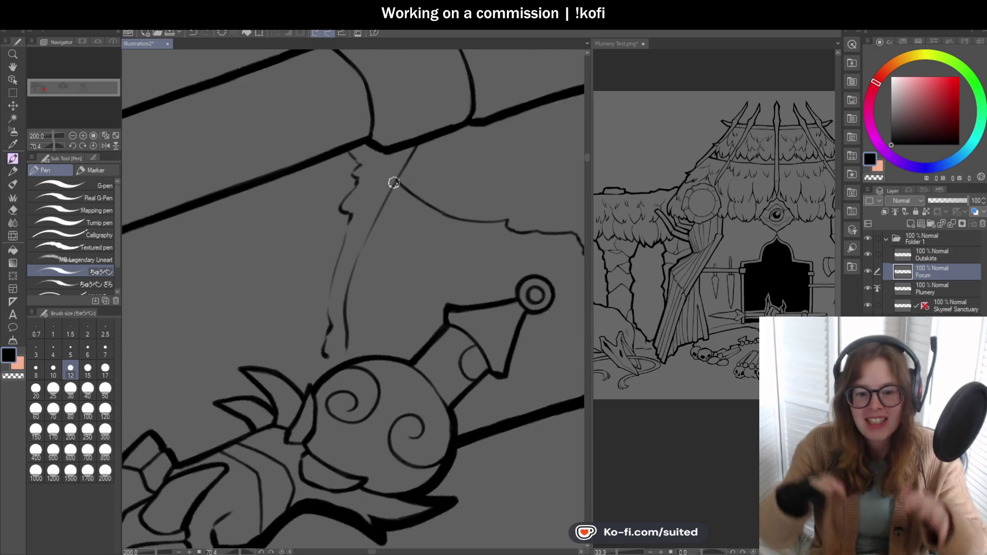
{"action": "mouse_move", "coordinate": [384, 203]}
{"action": "left_mouse_down"}
{"action": "mouse_move", "coordinate": [346, 282]}
{"action": "mouse_move", "coordinate": [344, 361]}
{"action": "left_mouse_up"}
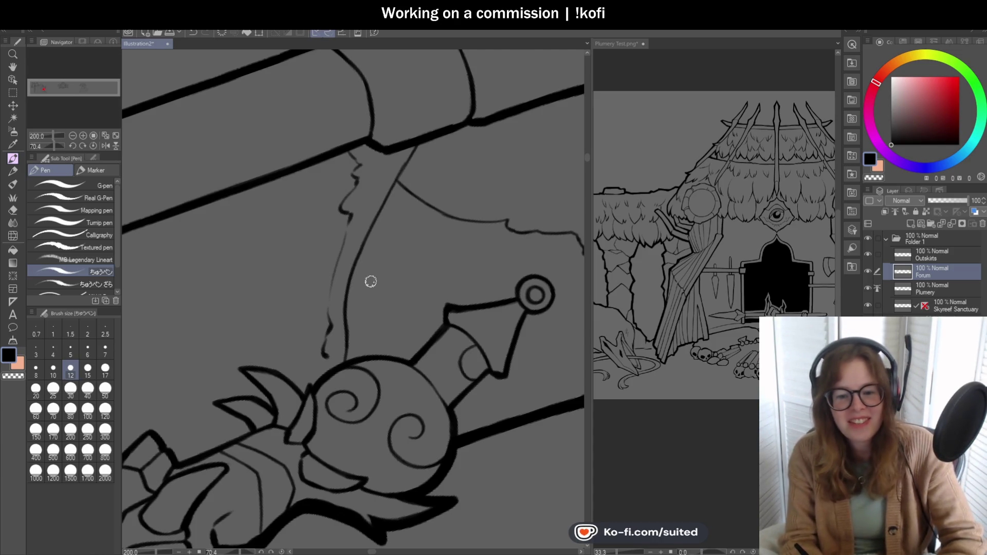
{"action": "scroll", "coordinate": [221, 149], "scroll_direction": "down", "scroll_amount": 3}
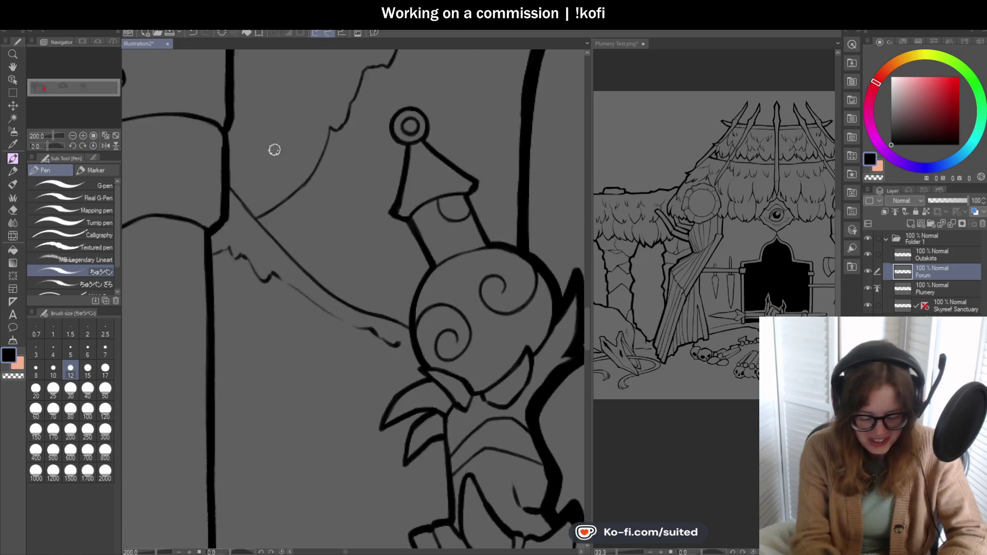
{"action": "scroll", "coordinate": [456, 263], "scroll_direction": "down", "scroll_amount": 2}
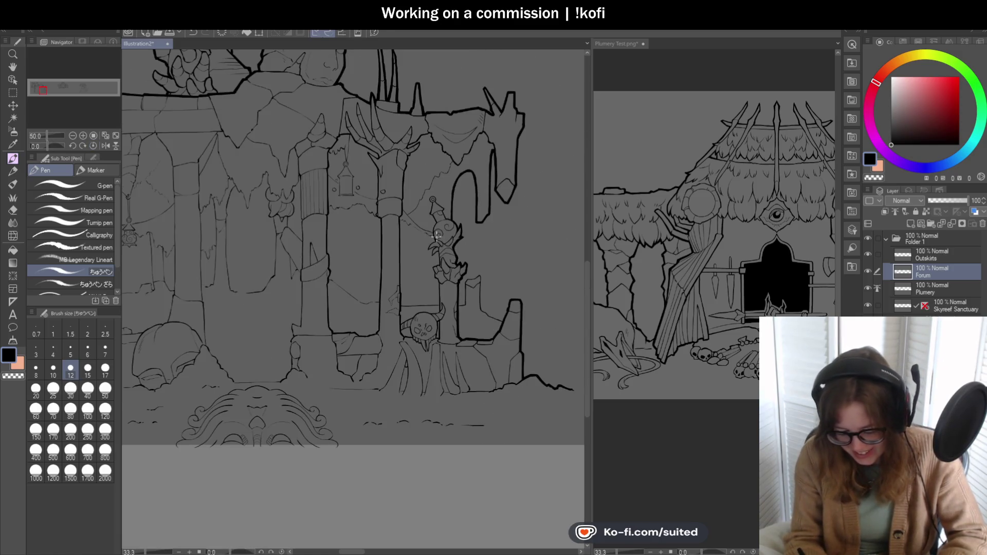
Step: Zoom in to 400% and add a short ink stroke on the wavy line
{"action": "scroll", "coordinate": [497, 181], "scroll_direction": "up", "scroll_amount": 1}
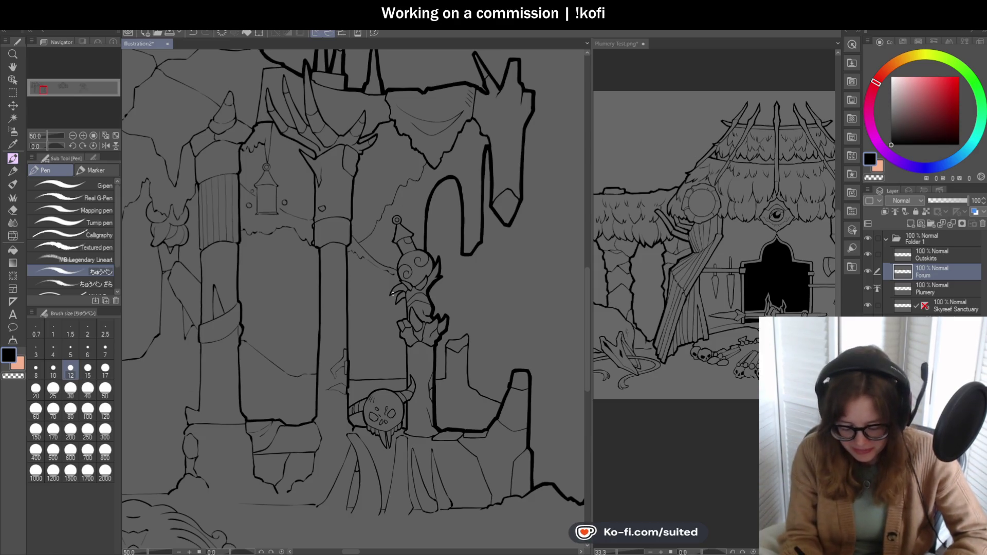
{"action": "scroll", "coordinate": [392, 294], "scroll_direction": "up", "scroll_amount": 1}
{"action": "scroll", "coordinate": [429, 114], "scroll_direction": "up", "scroll_amount": 2}
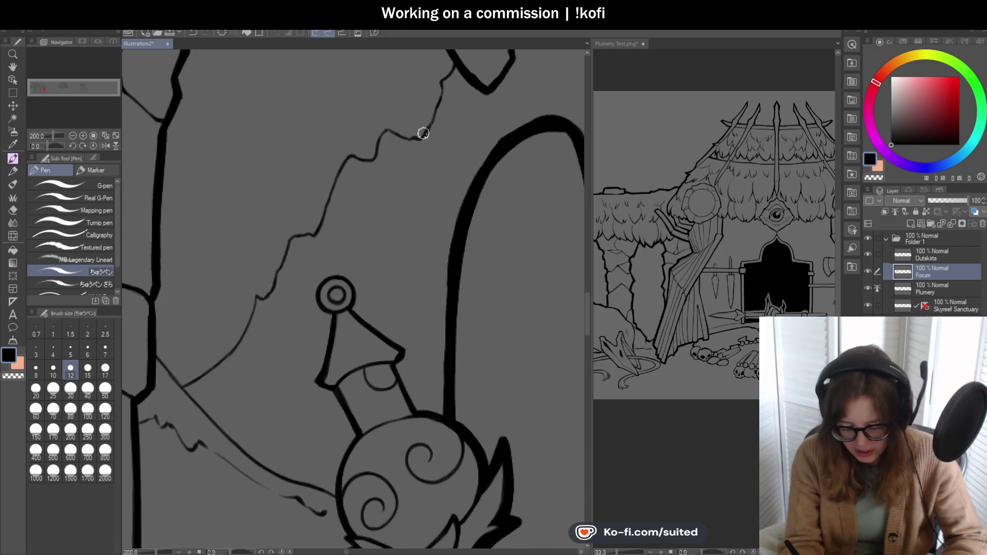
{"action": "scroll", "coordinate": [429, 124], "scroll_direction": "up", "scroll_amount": 2}
{"action": "mouse_move", "coordinate": [443, 105]}
{"action": "left_mouse_down"}
{"action": "mouse_move", "coordinate": [425, 141]}
{"action": "mouse_move", "coordinate": [446, 90]}
{"action": "left_mouse_up"}
Step: Ink the zigzag cloth edge from the left pillar, redrawing its lower section
{"action": "scroll", "coordinate": [446, 90], "scroll_direction": "down", "scroll_amount": 2}
{"action": "scroll", "coordinate": [370, 319], "scroll_direction": "up", "scroll_amount": 1}
{"action": "scroll", "coordinate": [211, 198], "scroll_direction": "up", "scroll_amount": 1}
{"action": "mouse_move", "coordinate": [199, 195]}
{"action": "left_mouse_down"}
{"action": "mouse_move", "coordinate": [231, 181]}
{"action": "mouse_move", "coordinate": [315, 253]}
{"action": "left_mouse_up"}
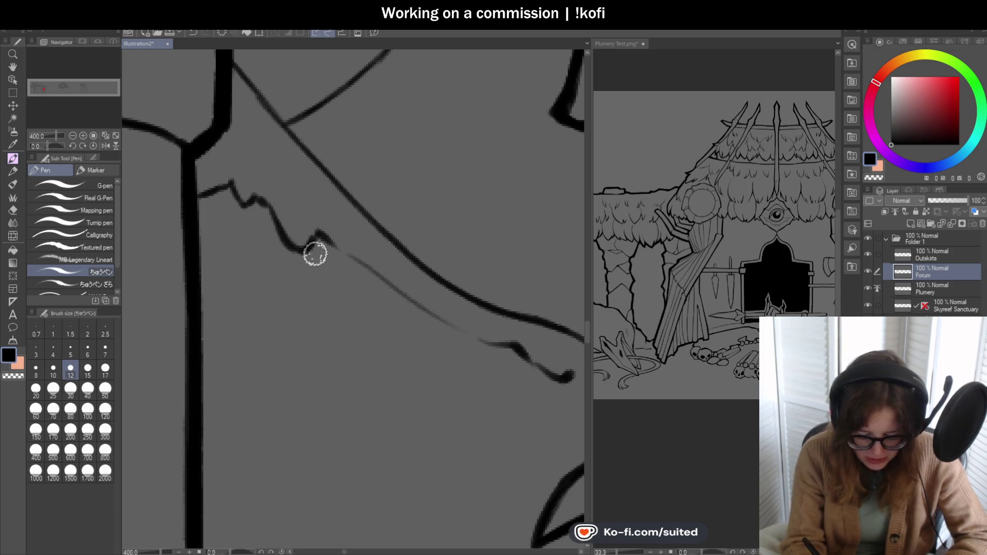
{"action": "key", "text": "ctrl+z"}
{"action": "mouse_move", "coordinate": [260, 198]}
{"action": "left_mouse_down"}
{"action": "mouse_move", "coordinate": [282, 229]}
{"action": "mouse_move", "coordinate": [314, 243]}
{"action": "left_mouse_up"}
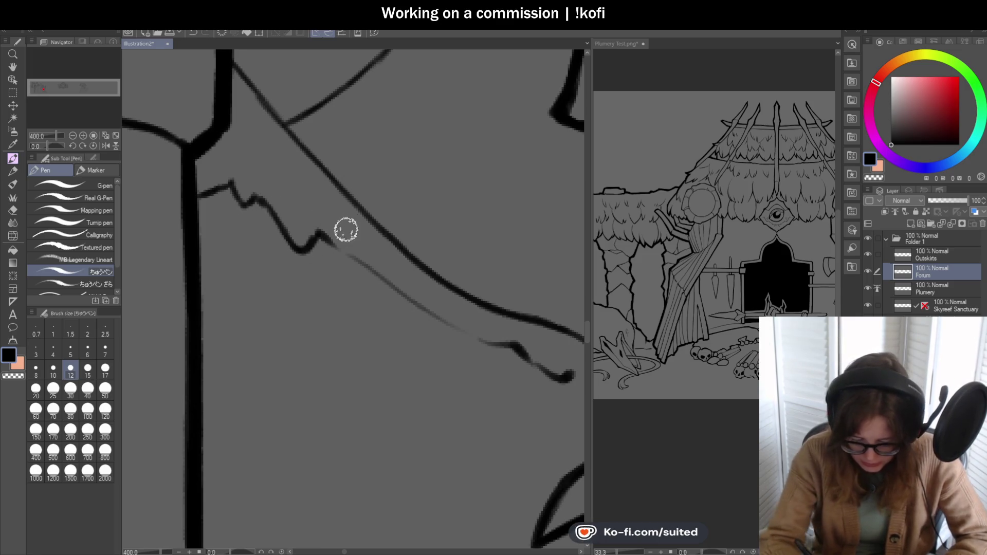
Step: Ink the long diagonal guide line in a rotated view, then reset rotation upright
{"action": "left_click_drag", "start_coordinate": [60, 147], "coordinate": [55, 146]}
{"action": "mouse_move", "coordinate": [378, 178]}
{"action": "left_mouse_down"}
{"action": "mouse_move", "coordinate": [298, 272]}
{"action": "mouse_move", "coordinate": [258, 346]}
{"action": "mouse_move", "coordinate": [250, 388]}
{"action": "left_mouse_up"}
{"action": "left_click", "coordinate": [93, 146]}
{"action": "scroll", "coordinate": [406, 232], "scroll_direction": "down", "scroll_amount": 3}
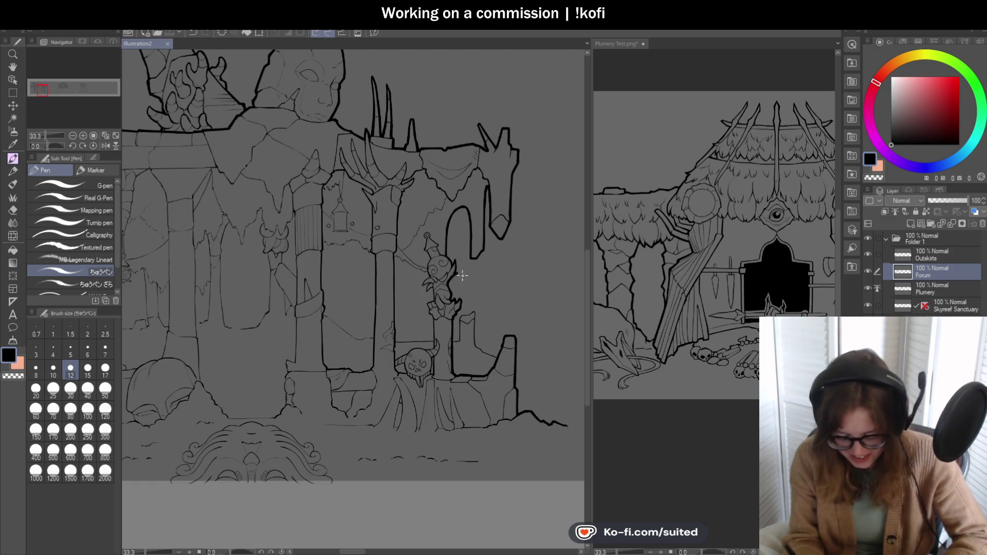
Step: At 800% zoom, redraw the lower crack line and retrace the upper crack over its peak
{"action": "scroll", "coordinate": [462, 276], "scroll_direction": "up", "scroll_amount": 2}
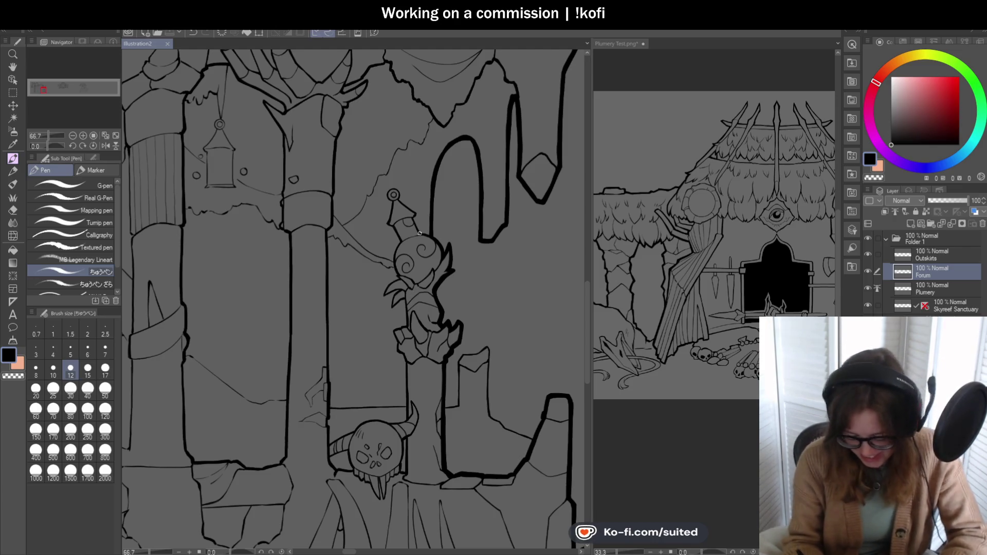
{"action": "scroll", "coordinate": [422, 221], "scroll_direction": "down", "scroll_amount": 2}
{"action": "scroll", "coordinate": [381, 373], "scroll_direction": "up", "scroll_amount": 3}
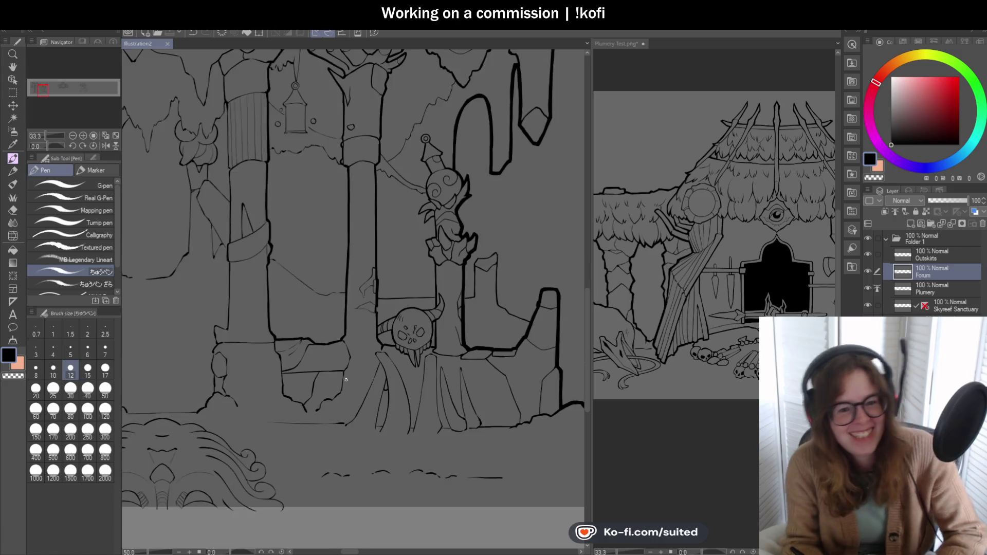
{"action": "scroll", "coordinate": [385, 333], "scroll_direction": "up", "scroll_amount": 4}
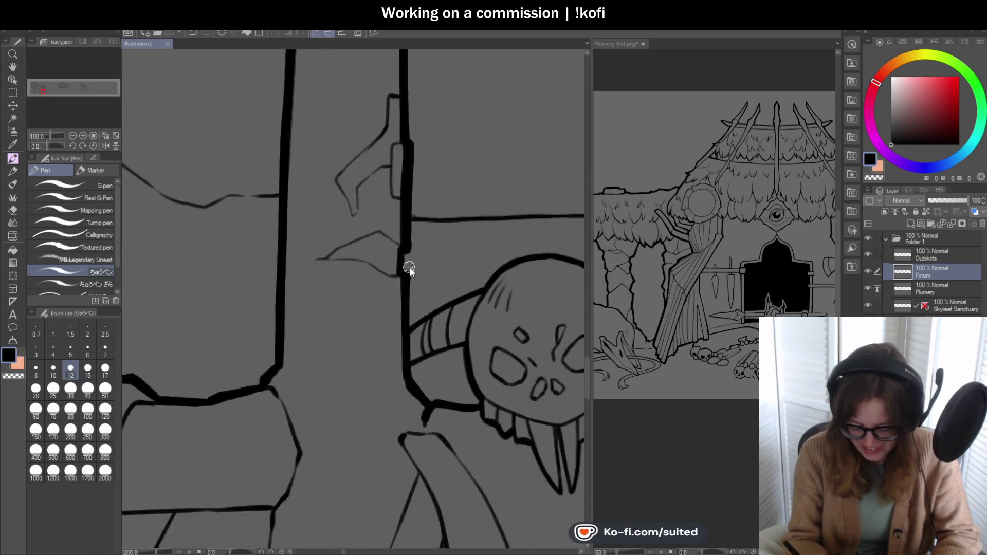
{"action": "scroll", "coordinate": [324, 242], "scroll_direction": "down", "scroll_amount": 2}
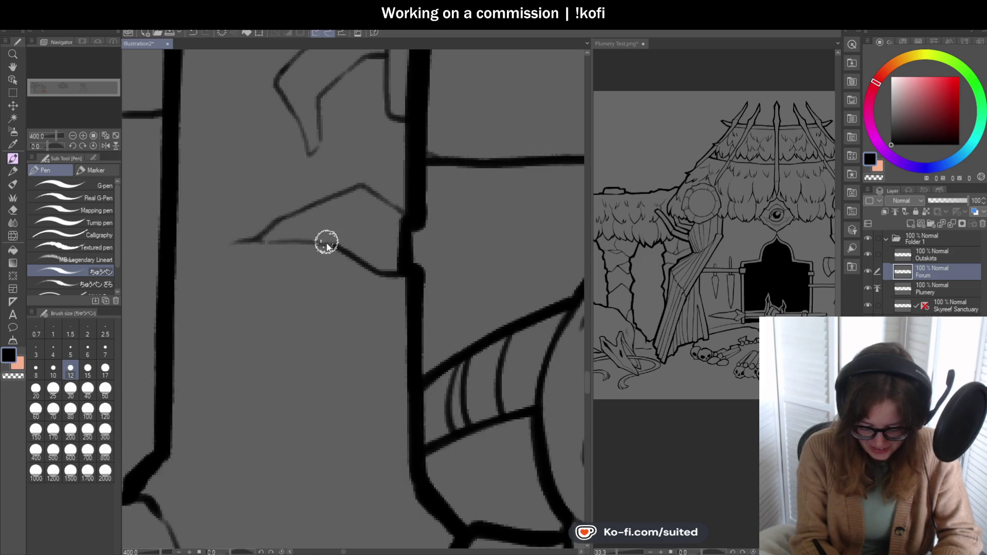
{"action": "scroll", "coordinate": [329, 246], "scroll_direction": "up", "scroll_amount": 2}
{"action": "key", "text": "ctrl+z"}
{"action": "mouse_move", "coordinate": [385, 264]}
{"action": "left_mouse_down"}
{"action": "mouse_move", "coordinate": [336, 248]}
{"action": "mouse_move", "coordinate": [129, 242]}
{"action": "left_mouse_up"}
{"action": "mouse_move", "coordinate": [223, 200]}
{"action": "left_mouse_down"}
{"action": "mouse_move", "coordinate": [407, 117]}
{"action": "mouse_move", "coordinate": [488, 190]}
{"action": "left_mouse_up"}
Step: Ink the rounded notch beside the black bar down to its point, then zoom out to 33.3%
{"action": "scroll", "coordinate": [446, 257], "scroll_direction": "down", "scroll_amount": 6}
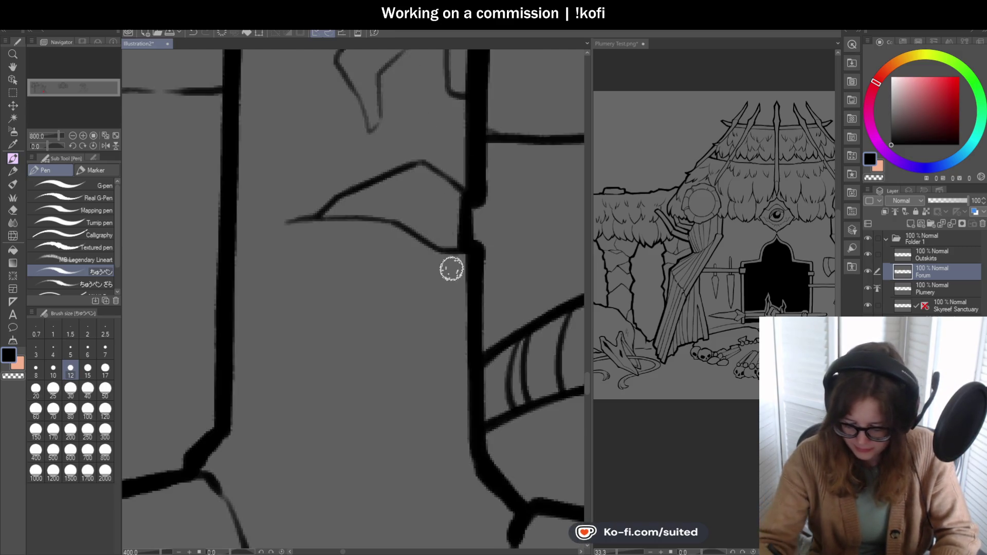
{"action": "scroll", "coordinate": [441, 218], "scroll_direction": "up", "scroll_amount": 4}
{"action": "mouse_move", "coordinate": [458, 185]}
{"action": "left_mouse_down"}
{"action": "mouse_move", "coordinate": [437, 187]}
{"action": "mouse_move", "coordinate": [437, 282]}
{"action": "mouse_move", "coordinate": [451, 295]}
{"action": "left_mouse_up"}
{"action": "mouse_move", "coordinate": [429, 230]}
{"action": "left_mouse_down"}
{"action": "mouse_move", "coordinate": [383, 257]}
{"action": "mouse_move", "coordinate": [362, 327]}
{"action": "left_mouse_up"}
{"action": "mouse_move", "coordinate": [348, 291]}
{"action": "left_mouse_down"}
{"action": "mouse_move", "coordinate": [324, 255]}
{"action": "mouse_move", "coordinate": [416, 150]}
{"action": "left_mouse_up"}
{"action": "scroll", "coordinate": [374, 243], "scroll_direction": "down", "scroll_amount": 3}
{"action": "scroll", "coordinate": [385, 260], "scroll_direction": "down", "scroll_amount": 4}
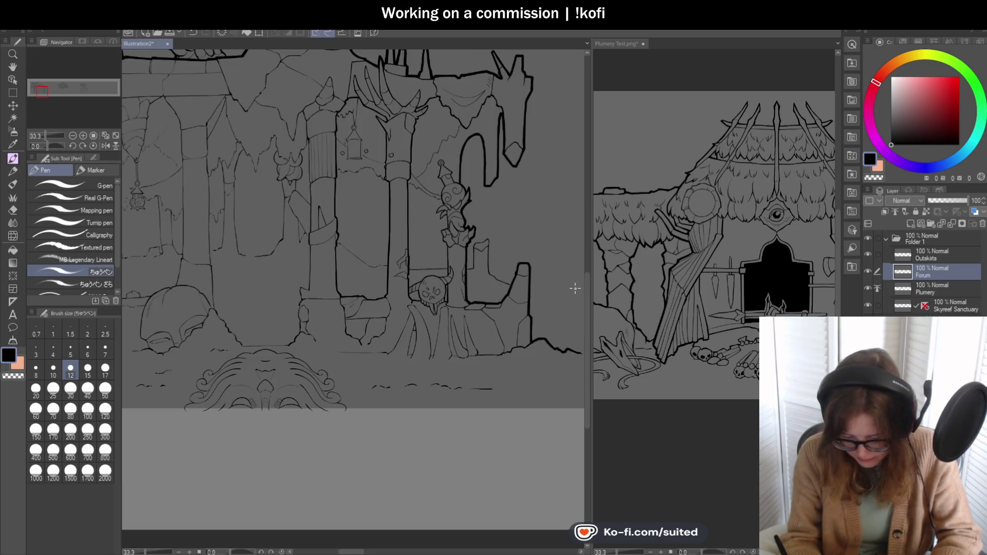
Step: Ink the first fold line to the ground and thicken the middle and right fold ends
{"action": "scroll", "coordinate": [519, 389], "scroll_direction": "up", "scroll_amount": 5}
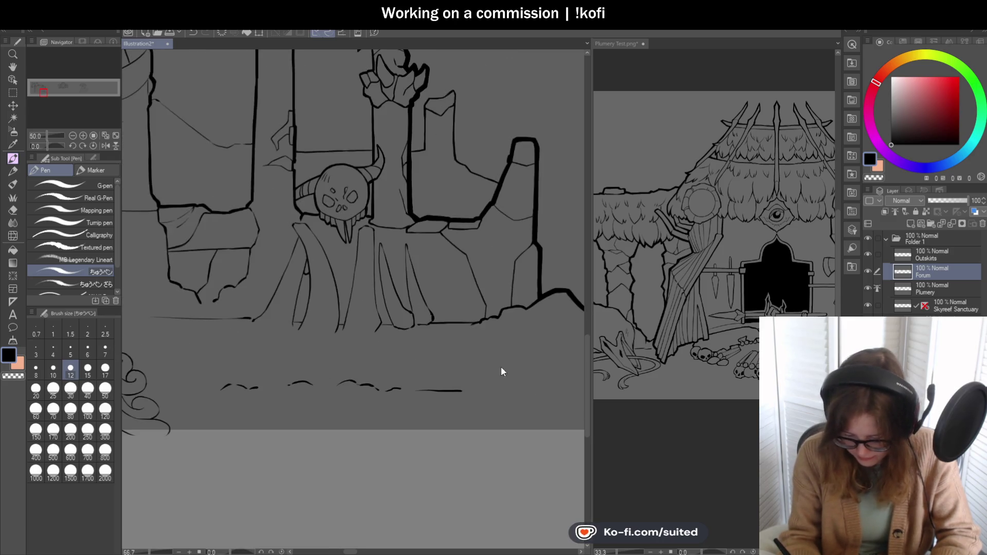
{"action": "left_click_drag", "start_coordinate": [355, 125], "coordinate": [388, 253]}
{"action": "mouse_move", "coordinate": [356, 126]}
{"action": "left_mouse_down"}
{"action": "mouse_move", "coordinate": [356, 257]}
{"action": "mouse_move", "coordinate": [371, 331]}
{"action": "left_mouse_up"}
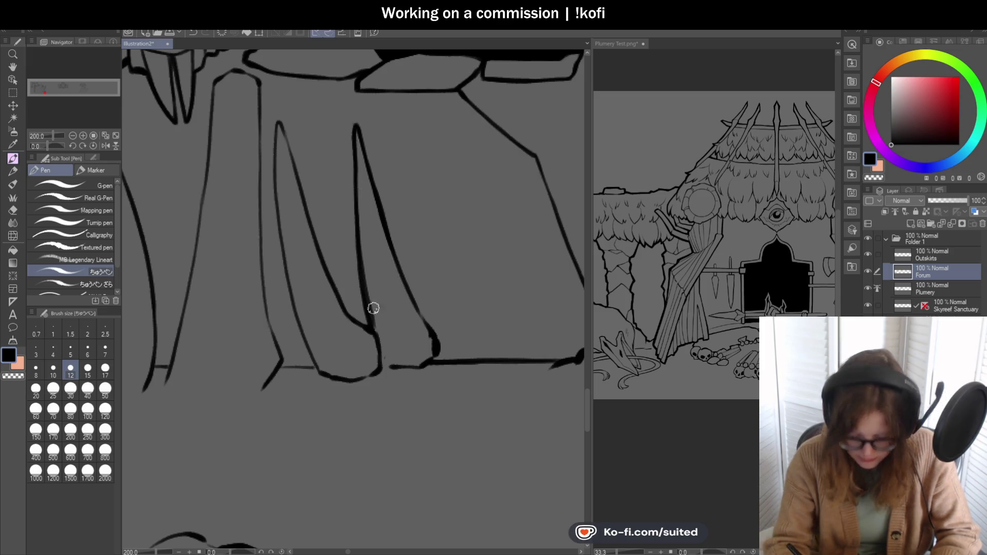
{"action": "scroll", "coordinate": [373, 308], "scroll_direction": "down", "scroll_amount": 2}
{"action": "scroll", "coordinate": [404, 313], "scroll_direction": "up", "scroll_amount": 4}
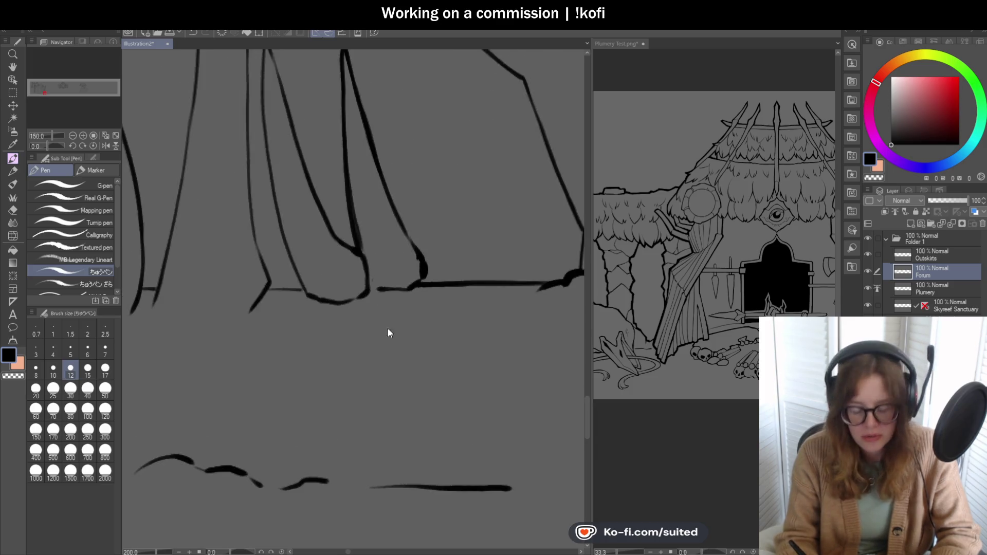
{"action": "mouse_move", "coordinate": [438, 249]}
{"action": "left_mouse_down"}
{"action": "mouse_move", "coordinate": [404, 286]}
{"action": "mouse_move", "coordinate": [328, 284]}
{"action": "left_mouse_up"}
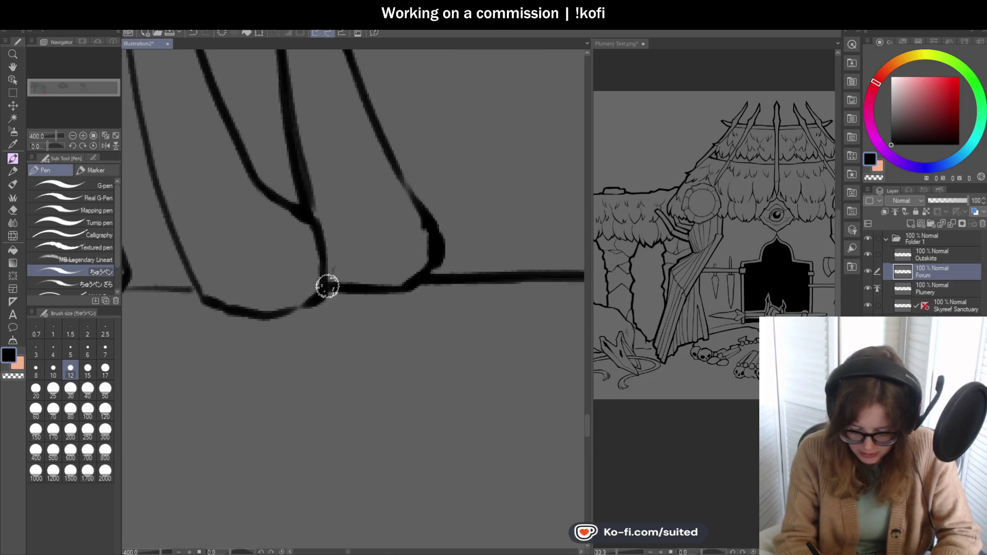
{"action": "left_click_drag", "start_coordinate": [432, 240], "coordinate": [415, 216]}
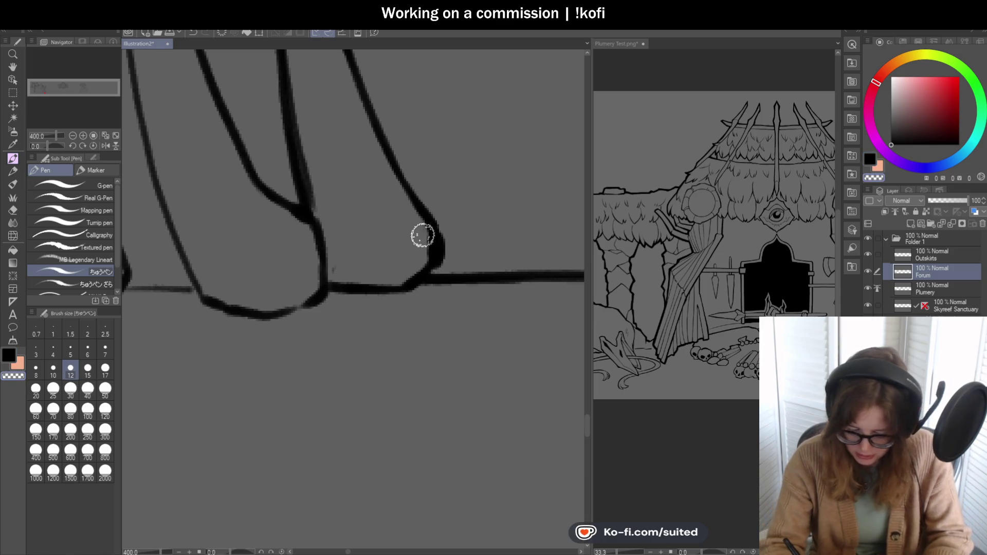
{"action": "left_click_drag", "start_coordinate": [320, 229], "coordinate": [341, 286]}
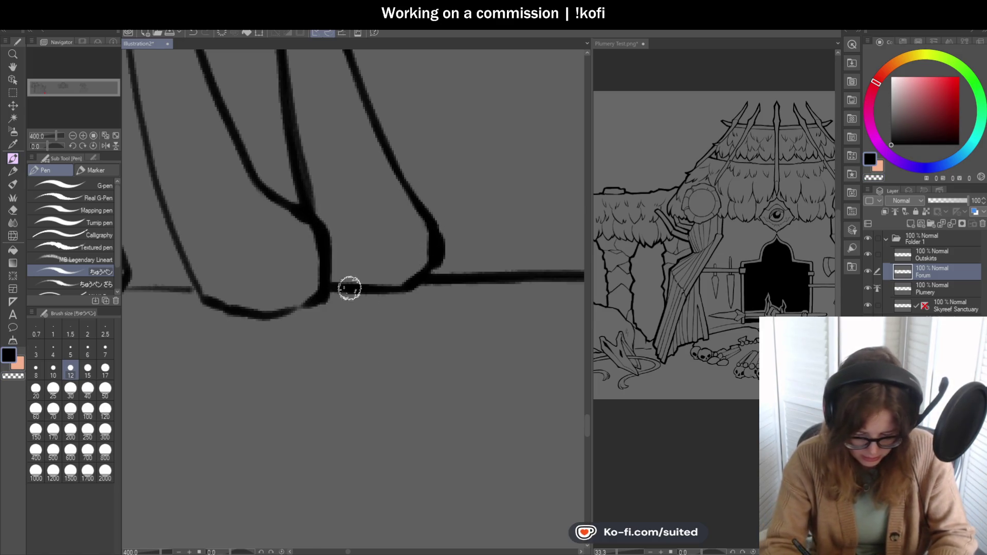
Step: Re-ink the middle and left fold lines thicker, plus the fold's bottom curve
{"action": "scroll", "coordinate": [429, 247], "scroll_direction": "down", "scroll_amount": 3}
{"action": "scroll", "coordinate": [304, 103], "scroll_direction": "up", "scroll_amount": 1}
{"action": "left_click_drag", "start_coordinate": [294, 93], "coordinate": [349, 261]}
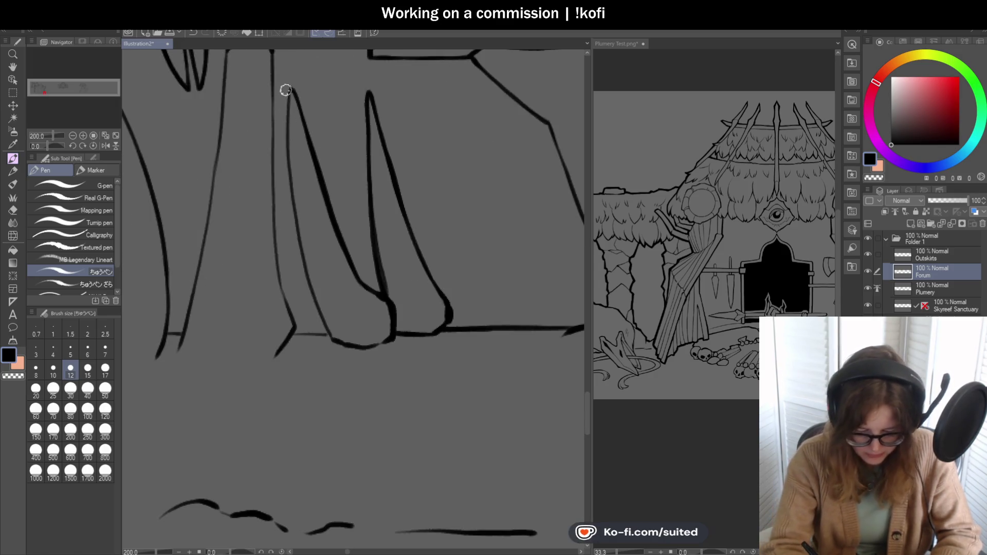
{"action": "mouse_move", "coordinate": [288, 93]}
{"action": "left_mouse_down"}
{"action": "mouse_move", "coordinate": [295, 229]}
{"action": "mouse_move", "coordinate": [335, 346]}
{"action": "left_mouse_up"}
{"action": "scroll", "coordinate": [368, 319], "scroll_direction": "up", "scroll_amount": 2}
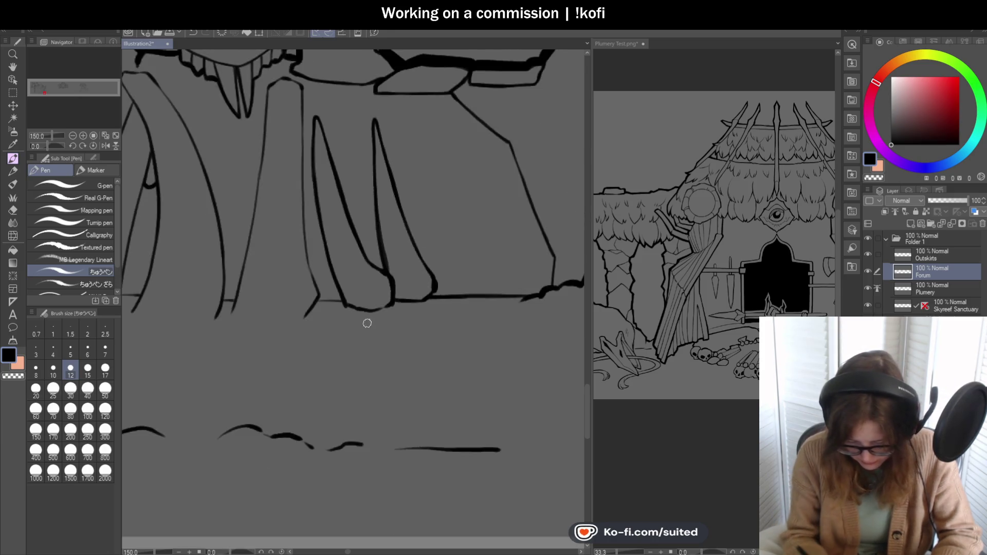
{"action": "mouse_move", "coordinate": [324, 278]}
{"action": "left_mouse_down"}
{"action": "mouse_move", "coordinate": [448, 290]}
{"action": "mouse_move", "coordinate": [439, 276]}
{"action": "left_mouse_up"}
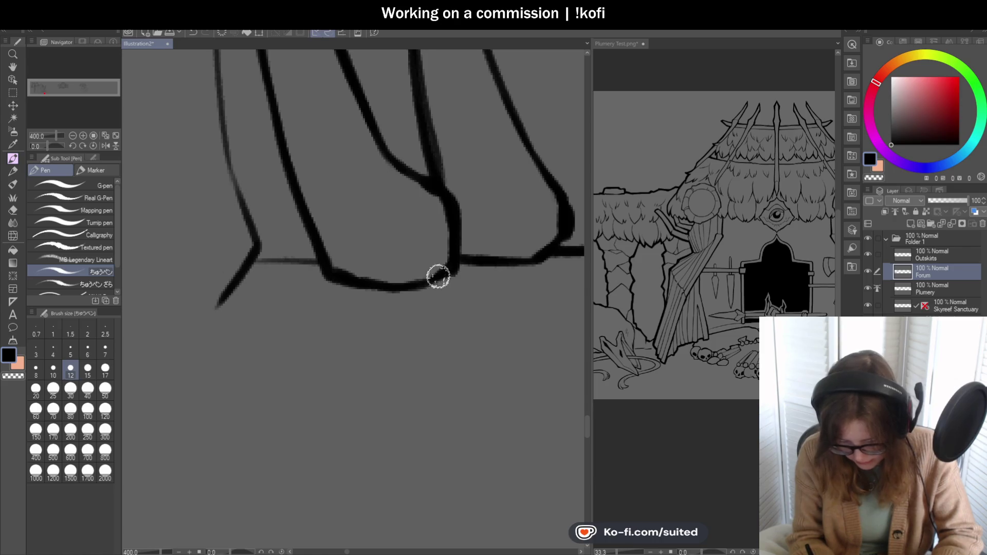
Step: Redraw the vertical line below the skull, the long diagonal drape edge and the right fold
{"action": "scroll", "coordinate": [419, 309], "scroll_direction": "down", "scroll_amount": 2}
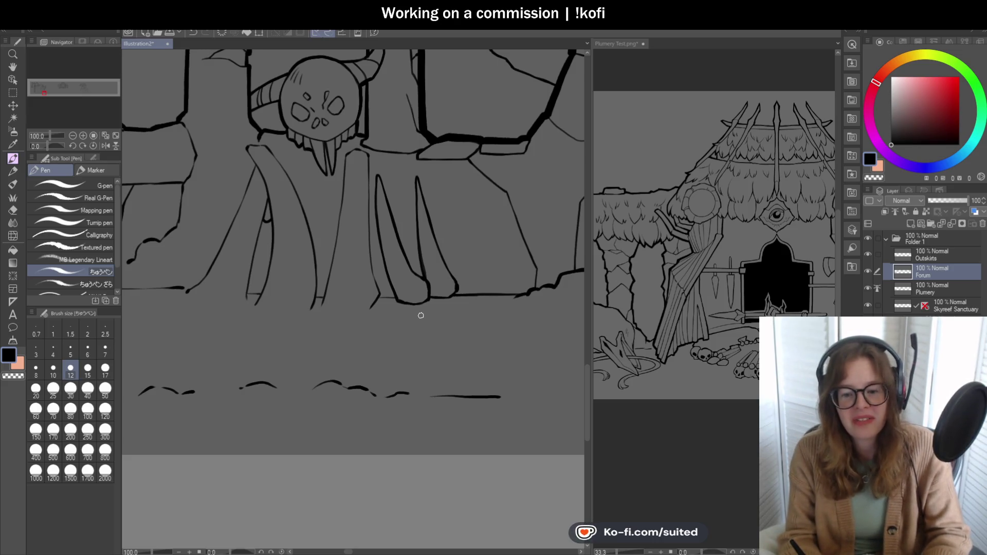
{"action": "scroll", "coordinate": [476, 264], "scroll_direction": "down", "scroll_amount": 3}
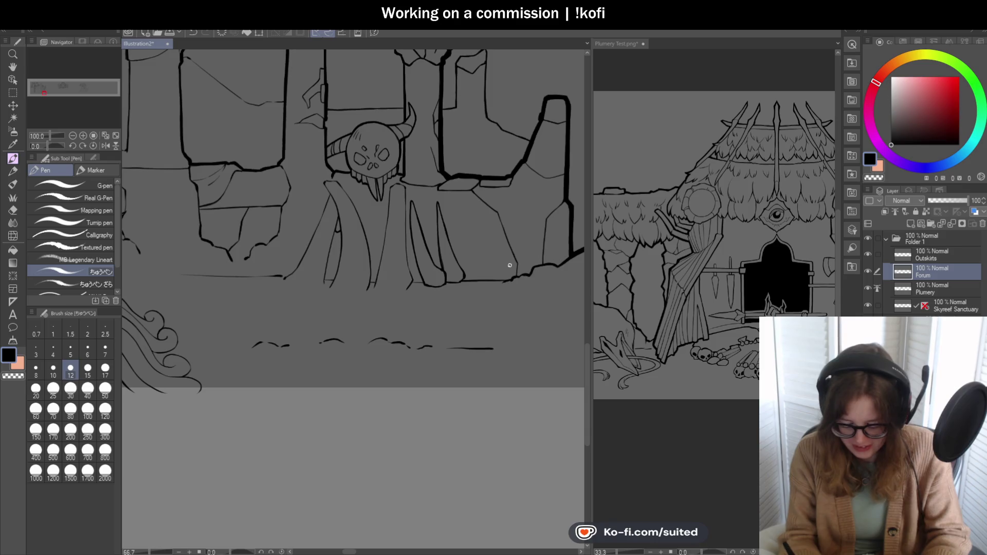
{"action": "scroll", "coordinate": [366, 205], "scroll_direction": "up", "scroll_amount": 2}
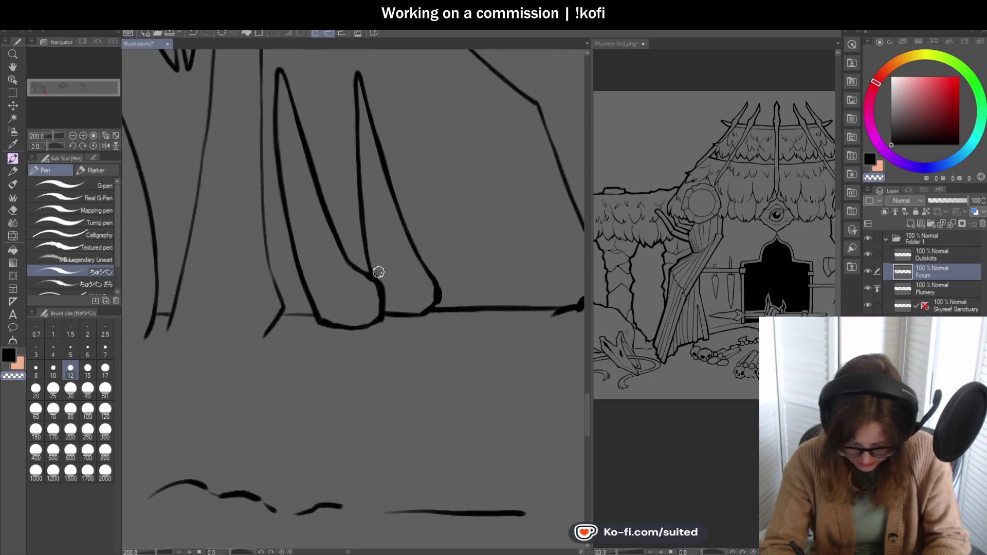
{"action": "scroll", "coordinate": [378, 281], "scroll_direction": "down", "scroll_amount": 2}
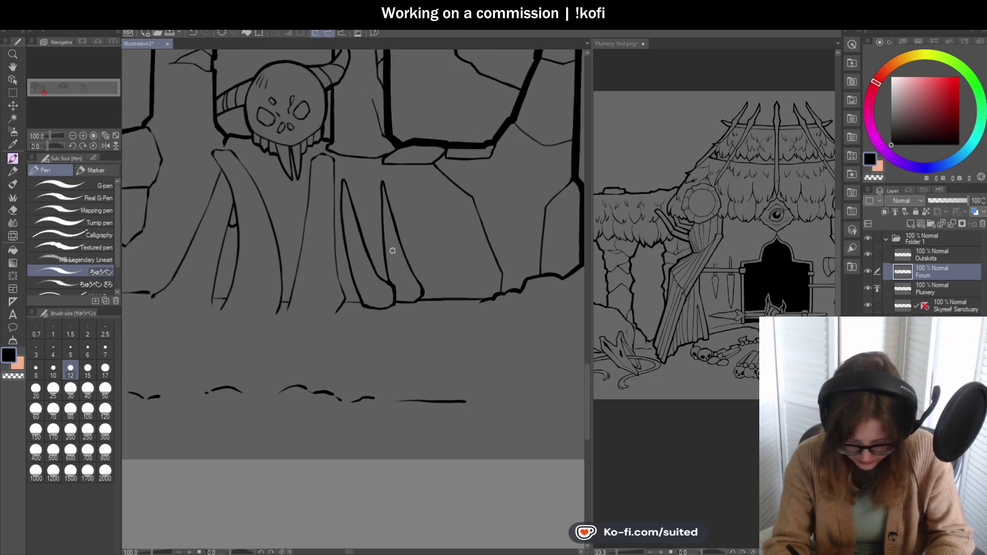
{"action": "scroll", "coordinate": [324, 152], "scroll_direction": "up", "scroll_amount": 4}
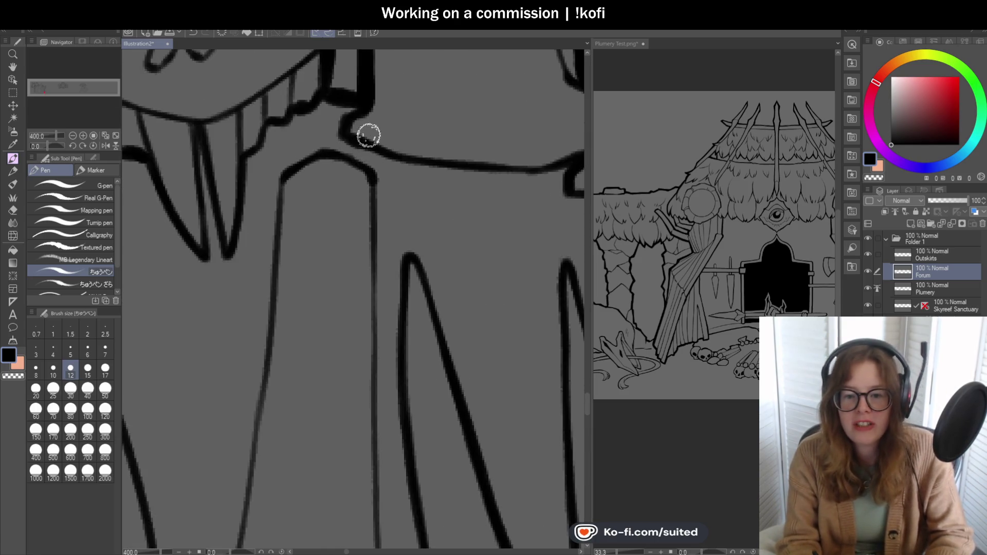
{"action": "scroll", "coordinate": [382, 143], "scroll_direction": "down", "scroll_amount": 2}
{"action": "scroll", "coordinate": [381, 143], "scroll_direction": "down", "scroll_amount": 2}
{"action": "scroll", "coordinate": [377, 139], "scroll_direction": "up", "scroll_amount": 2}
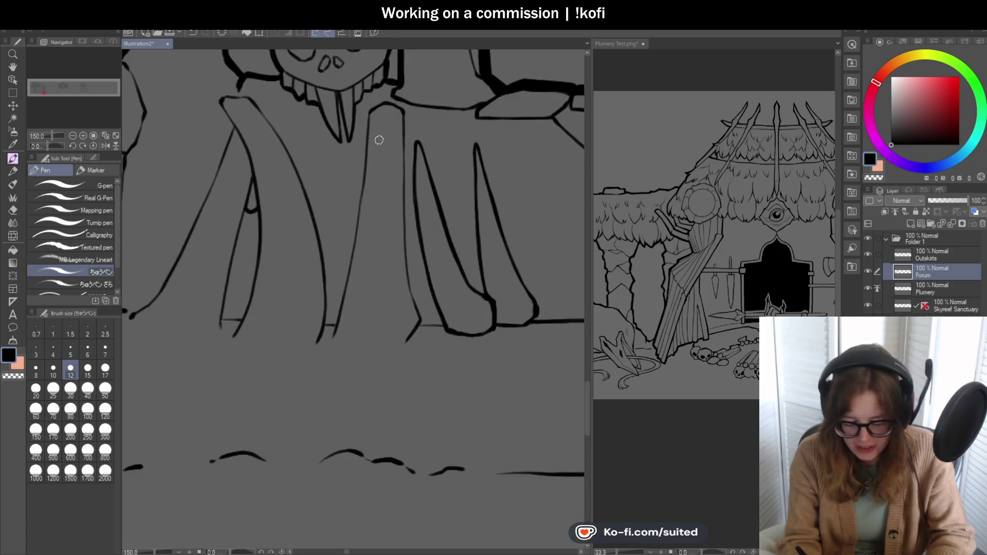
{"action": "left_click_drag", "start_coordinate": [364, 109], "coordinate": [356, 206]}
{"action": "left_click_drag", "start_coordinate": [360, 162], "coordinate": [322, 398]}
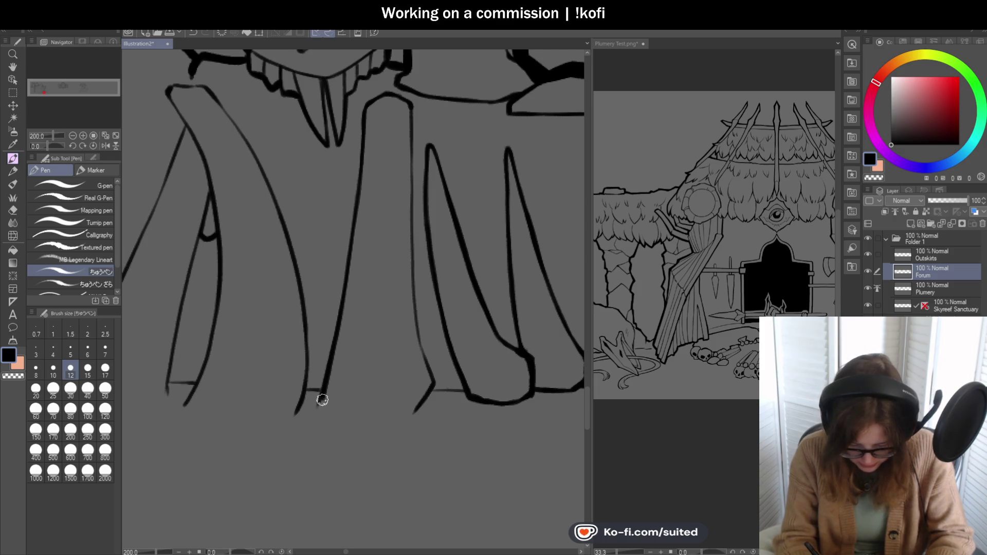
{"action": "left_click_drag", "start_coordinate": [411, 103], "coordinate": [417, 338]}
Step: Join the left folds at the cloth's base and thicken the right diagonal and inner fold ends
{"action": "scroll", "coordinate": [426, 380], "scroll_direction": "down", "scroll_amount": 2}
{"action": "scroll", "coordinate": [378, 360], "scroll_direction": "up", "scroll_amount": 2}
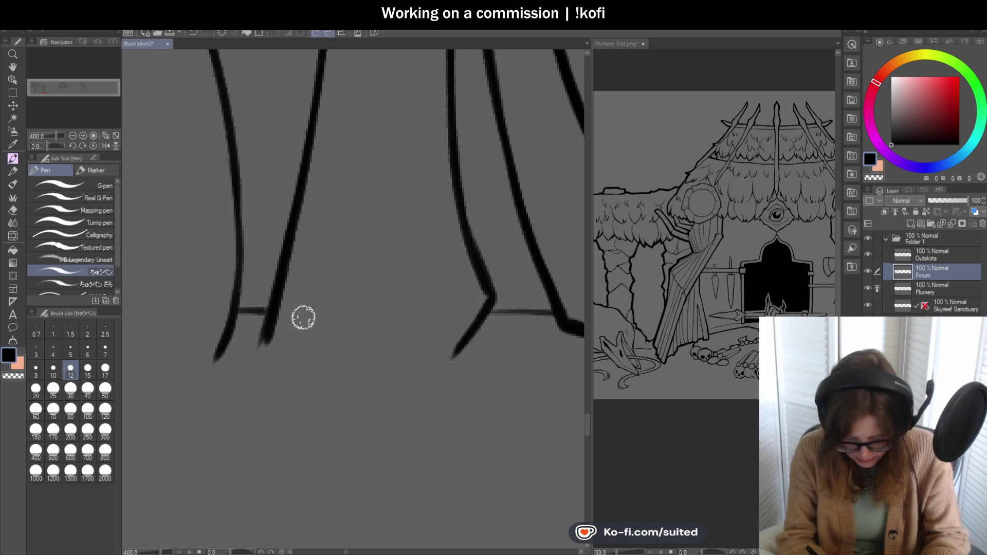
{"action": "left_click_drag", "start_coordinate": [234, 312], "coordinate": [272, 308]}
{"action": "mouse_move", "coordinate": [492, 302]}
{"action": "left_mouse_down"}
{"action": "mouse_move", "coordinate": [476, 334]}
{"action": "mouse_move", "coordinate": [501, 312]}
{"action": "mouse_move", "coordinate": [491, 310]}
{"action": "left_mouse_up"}
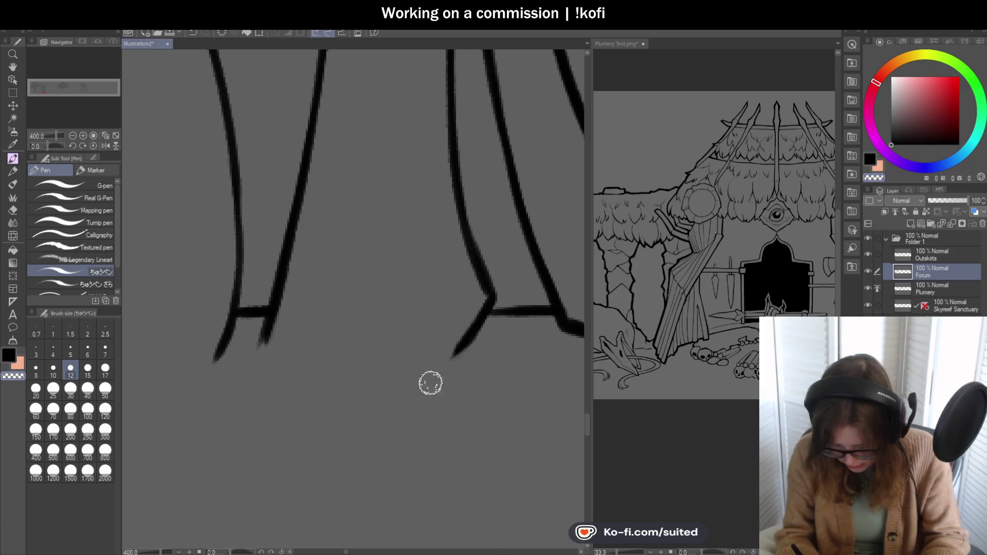
{"action": "left_click_drag", "start_coordinate": [278, 286], "coordinate": [260, 342]}
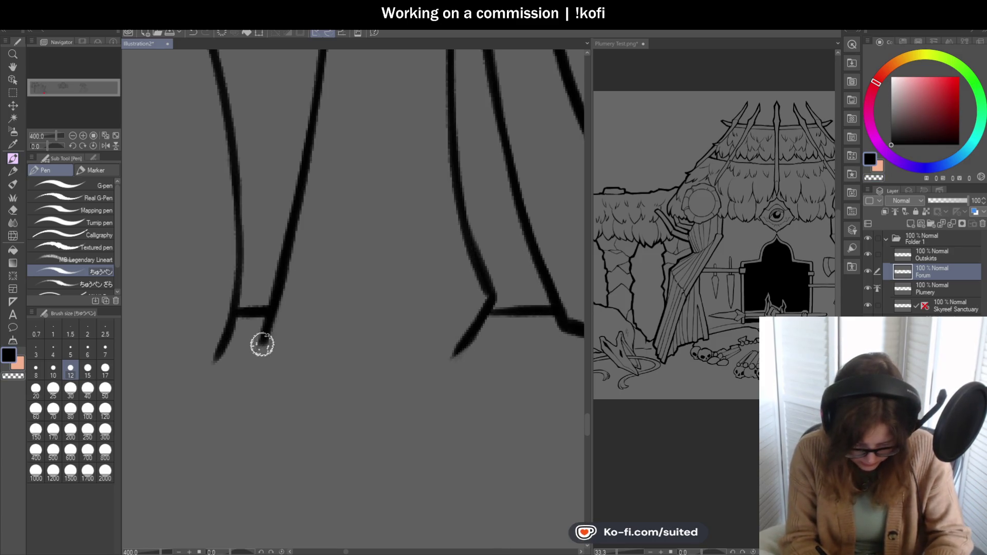
{"action": "scroll", "coordinate": [304, 312], "scroll_direction": "down", "scroll_amount": 6}
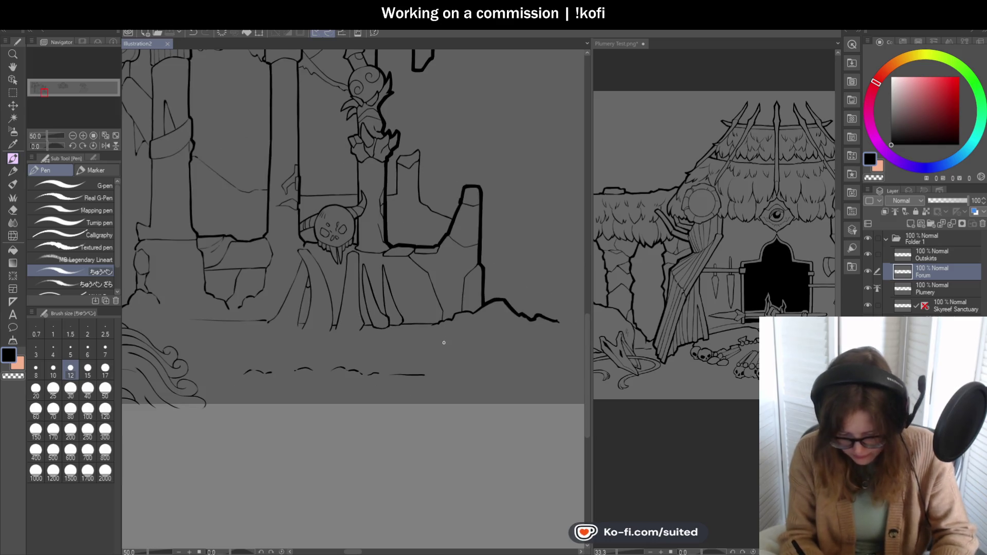
{"action": "scroll", "coordinate": [476, 320], "scroll_direction": "down", "scroll_amount": 2}
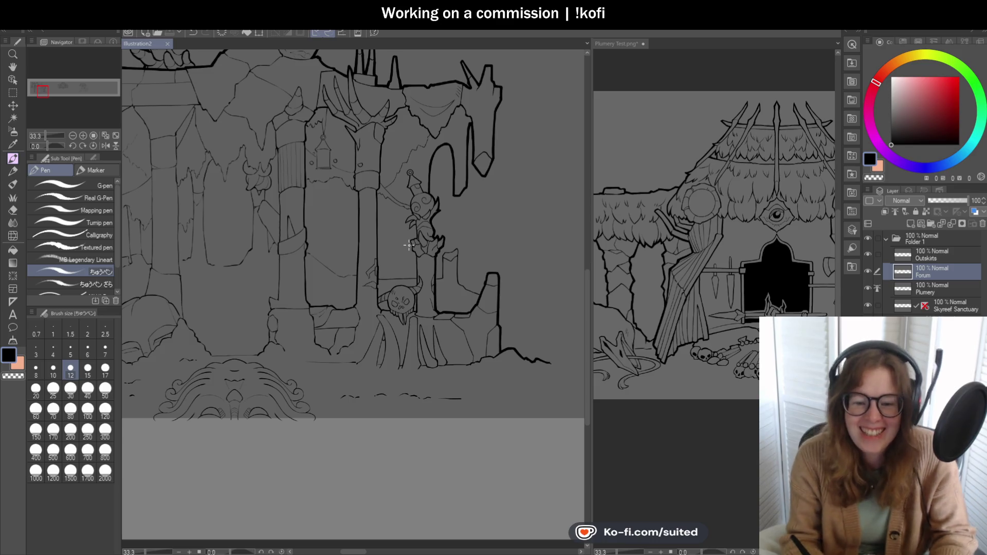
{"action": "scroll", "coordinate": [378, 137], "scroll_direction": "up", "scroll_amount": 2}
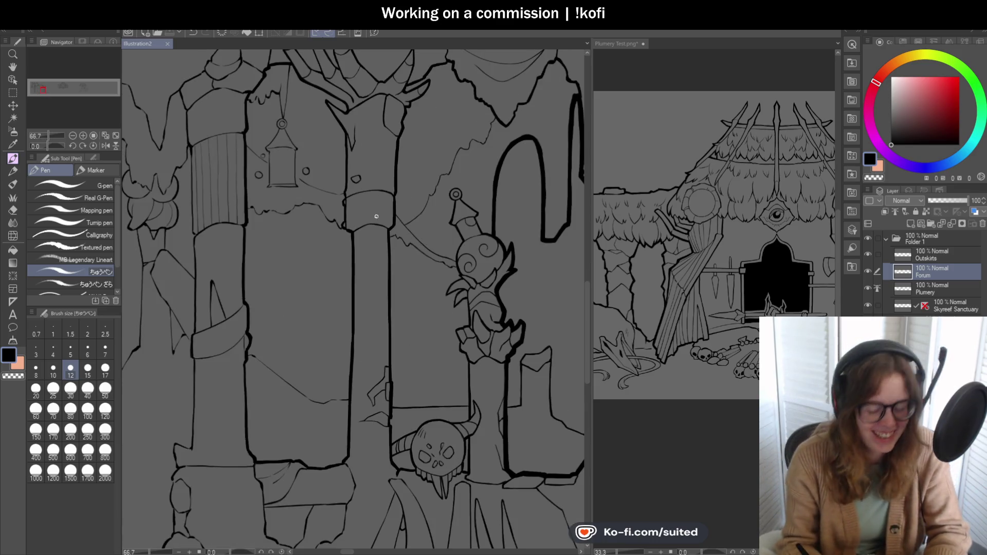
{"action": "scroll", "coordinate": [427, 204], "scroll_direction": "down", "scroll_amount": 1}
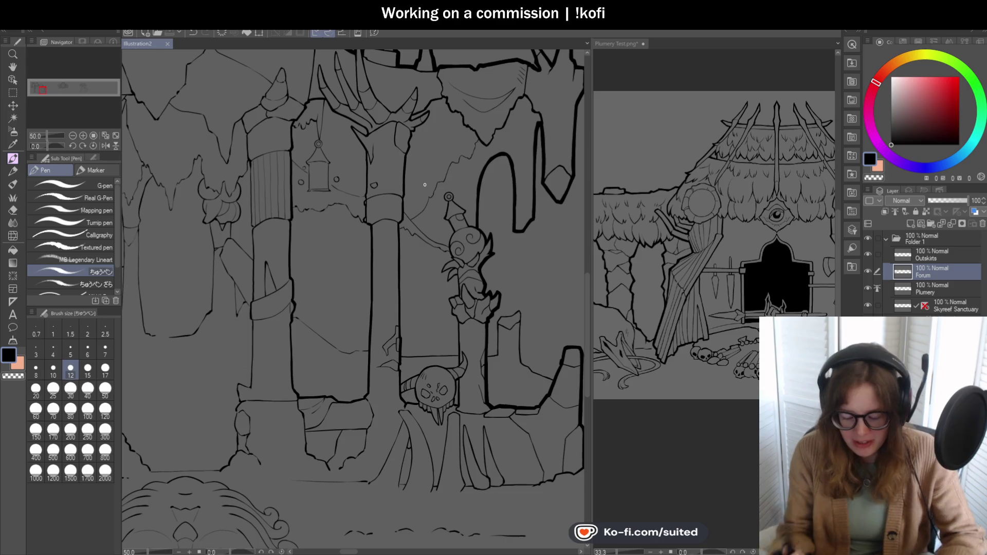
{"action": "scroll", "coordinate": [456, 225], "scroll_direction": "down", "scroll_amount": 1}
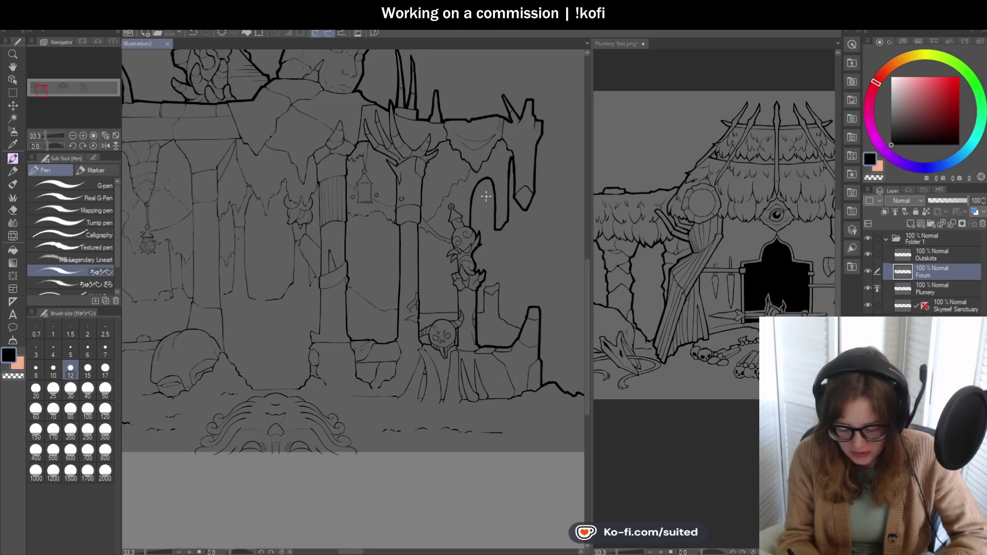
{"action": "scroll", "coordinate": [484, 197], "scroll_direction": "up", "scroll_amount": 1}
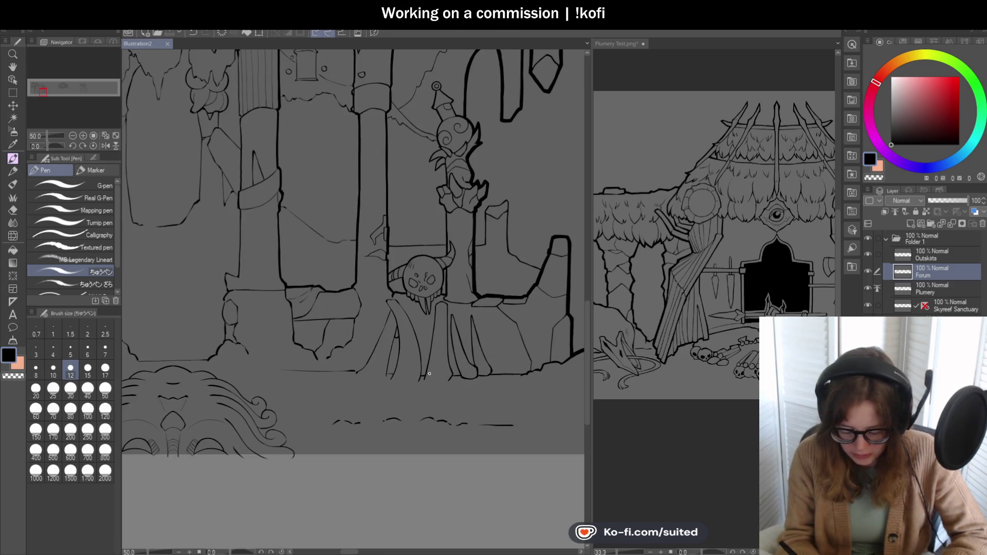
{"action": "scroll", "coordinate": [442, 329], "scroll_direction": "down", "scroll_amount": 1}
{"action": "scroll", "coordinate": [456, 323], "scroll_direction": "up", "scroll_amount": 1}
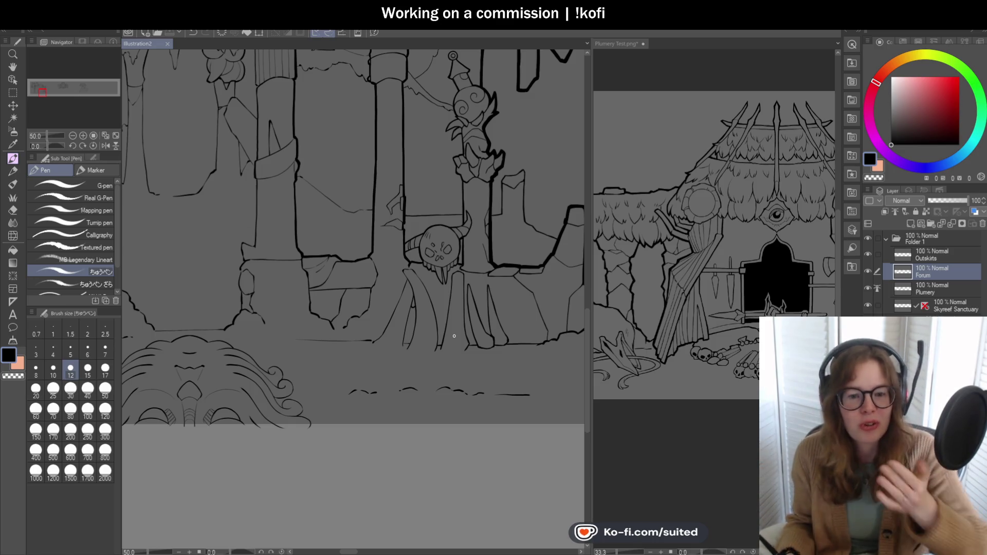
{"action": "scroll", "coordinate": [450, 371], "scroll_direction": "up", "scroll_amount": 2}
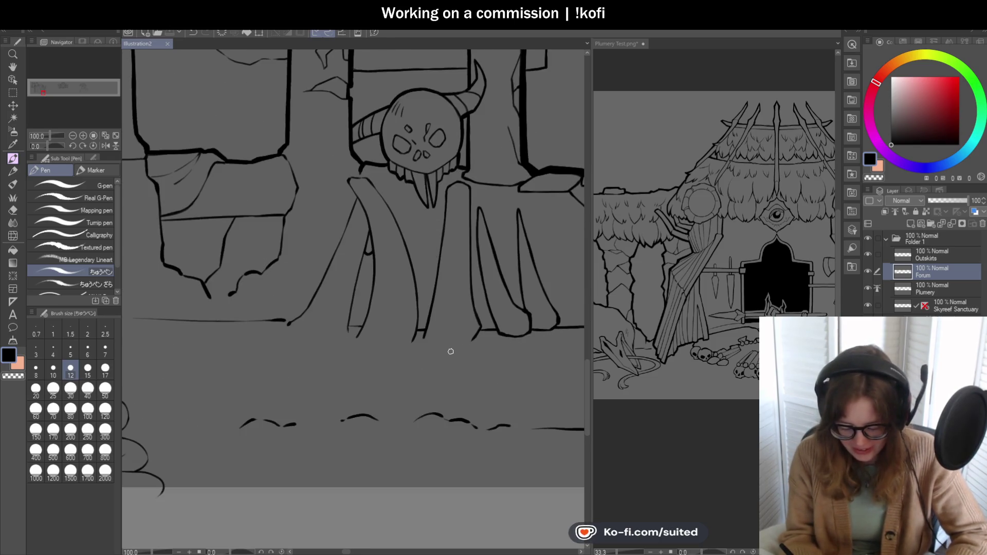
Step: Ink a tapered stroke under the skull's jaw and the cloth tail's top and left edges
{"action": "scroll", "coordinate": [359, 160], "scroll_direction": "up", "scroll_amount": 3}
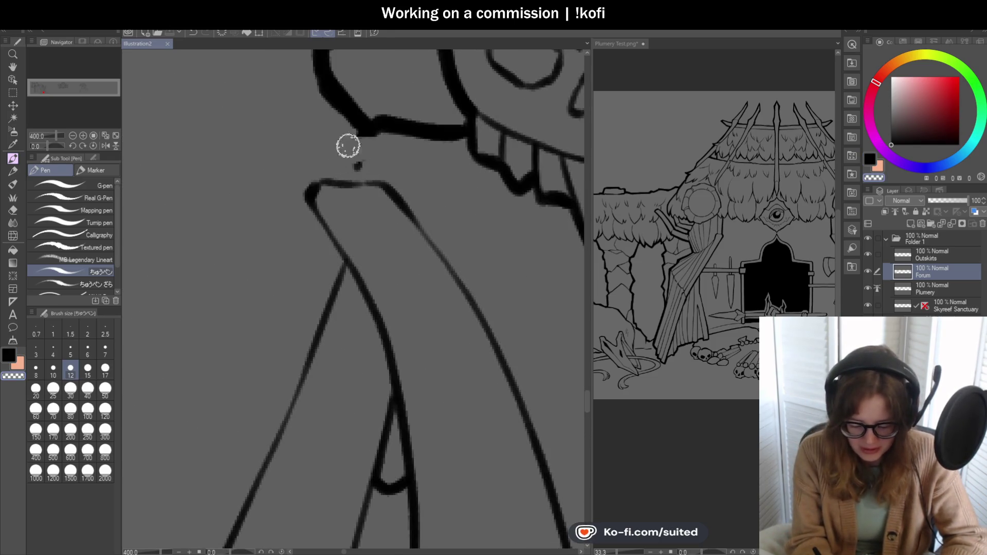
{"action": "left_click_drag", "start_coordinate": [379, 124], "coordinate": [339, 152]}
{"action": "mouse_move", "coordinate": [309, 190]}
{"action": "left_mouse_down"}
{"action": "mouse_move", "coordinate": [369, 182]}
{"action": "mouse_move", "coordinate": [401, 223]}
{"action": "left_mouse_up"}
{"action": "scroll", "coordinate": [370, 182], "scroll_direction": "down", "scroll_amount": 3}
{"action": "scroll", "coordinate": [352, 154], "scroll_direction": "up", "scroll_amount": 3}
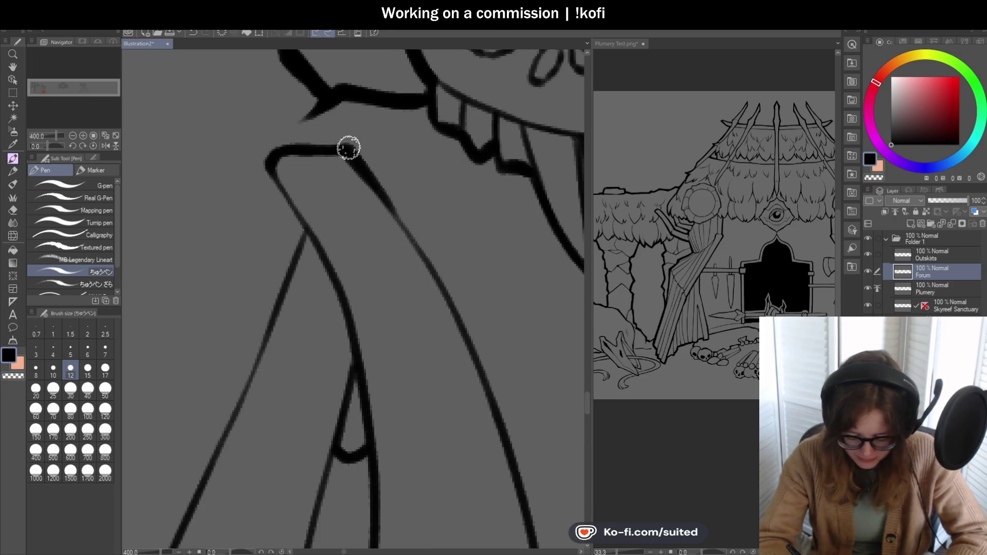
{"action": "left_click_drag", "start_coordinate": [285, 160], "coordinate": [328, 270]}
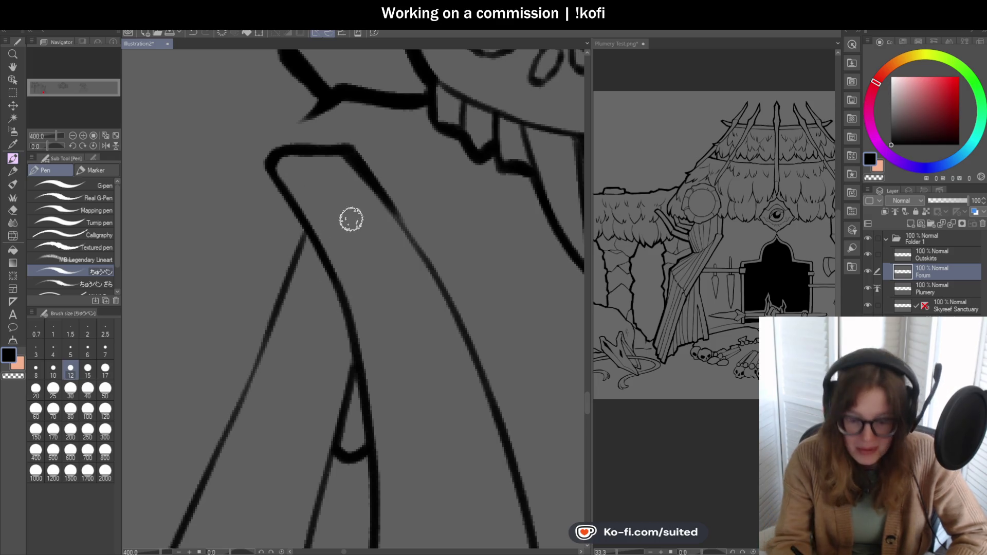
Step: Extend the draped cloth's outline upward with a bold stroke
{"action": "scroll", "coordinate": [351, 260], "scroll_direction": "down", "scroll_amount": 3}
{"action": "scroll", "coordinate": [351, 260], "scroll_direction": "down", "scroll_amount": 2}
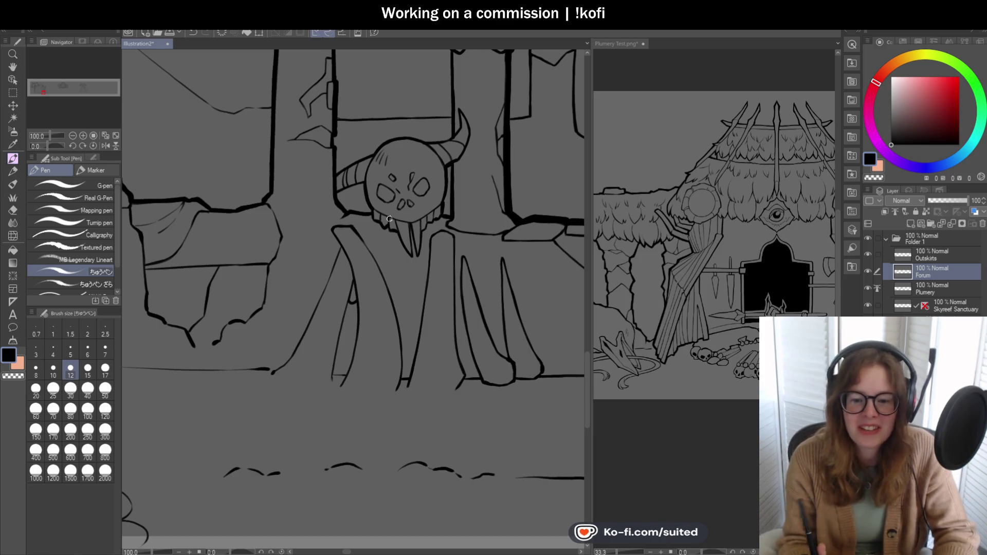
{"action": "scroll", "coordinate": [375, 260], "scroll_direction": "down", "scroll_amount": 3}
{"action": "scroll", "coordinate": [315, 182], "scroll_direction": "up", "scroll_amount": 2}
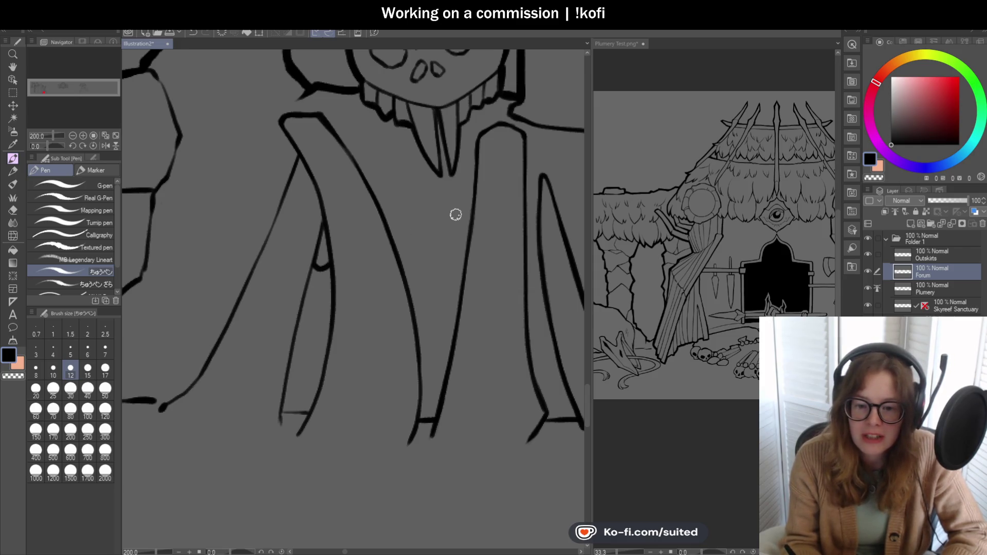
{"action": "scroll", "coordinate": [455, 214], "scroll_direction": "down", "scroll_amount": 3}
{"action": "scroll", "coordinate": [319, 310], "scroll_direction": "up", "scroll_amount": 5}
{"action": "left_click_drag", "start_coordinate": [286, 312], "coordinate": [368, 256]}
Step: Ink over the thin diagonal cloth line with bold black strokes
{"action": "scroll", "coordinate": [424, 212], "scroll_direction": "down", "scroll_amount": 5}
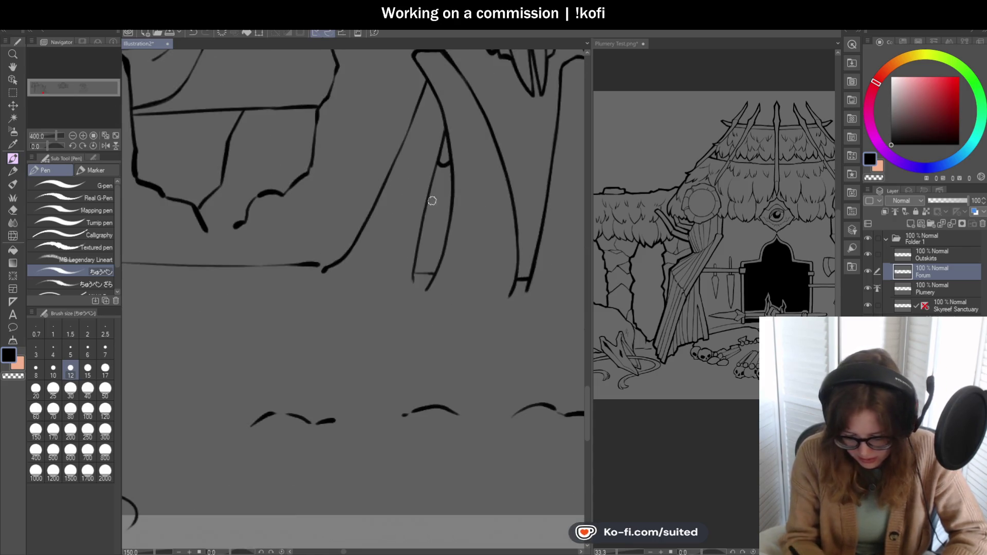
{"action": "scroll", "coordinate": [424, 212], "scroll_direction": "up", "scroll_amount": 1}
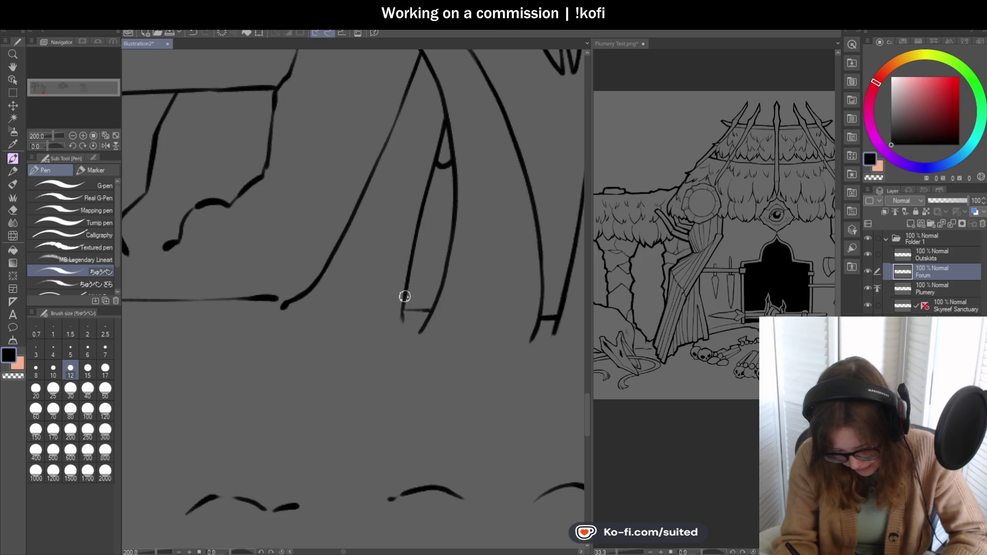
{"action": "left_click_drag", "start_coordinate": [421, 54], "coordinate": [384, 143]}
{"action": "left_click_drag", "start_coordinate": [405, 85], "coordinate": [360, 193]}
{"action": "scroll", "coordinate": [422, 298], "scroll_direction": "down", "scroll_amount": 3}
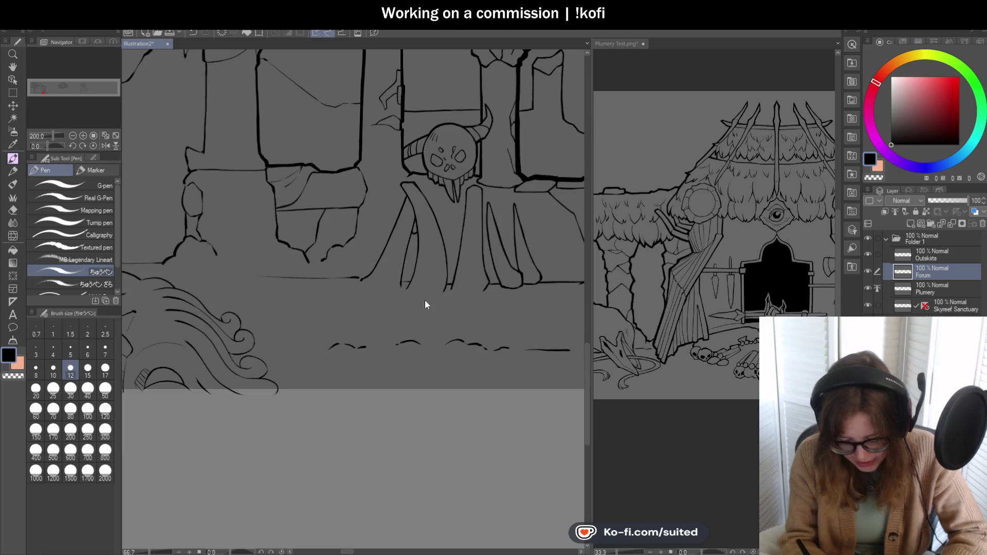
{"action": "scroll", "coordinate": [429, 309], "scroll_direction": "up", "scroll_amount": 1}
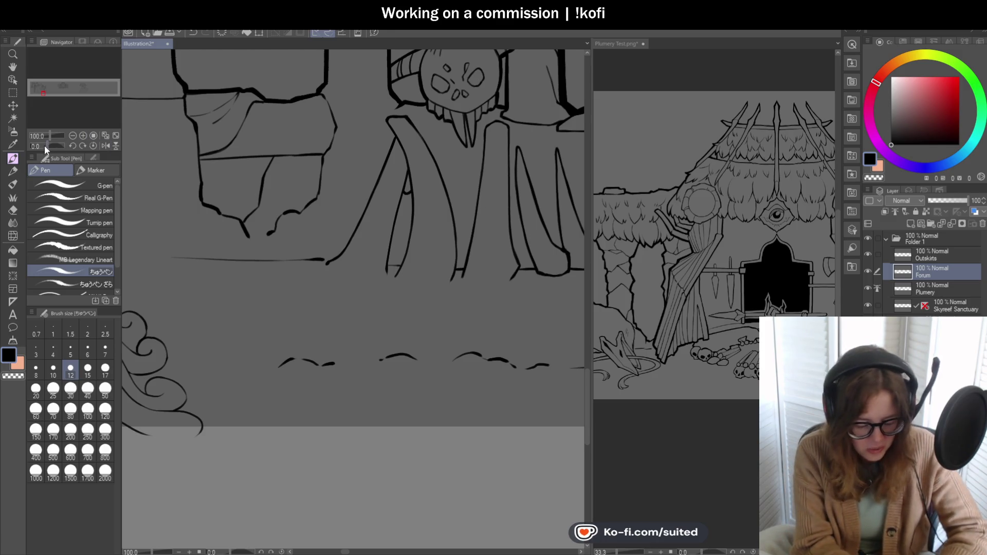
Step: Retrace the broken stone block's left edge with thick ink strokes, then reset the canvas rotation upright
{"action": "scroll", "coordinate": [337, 224], "scroll_direction": "up", "scroll_amount": 5}
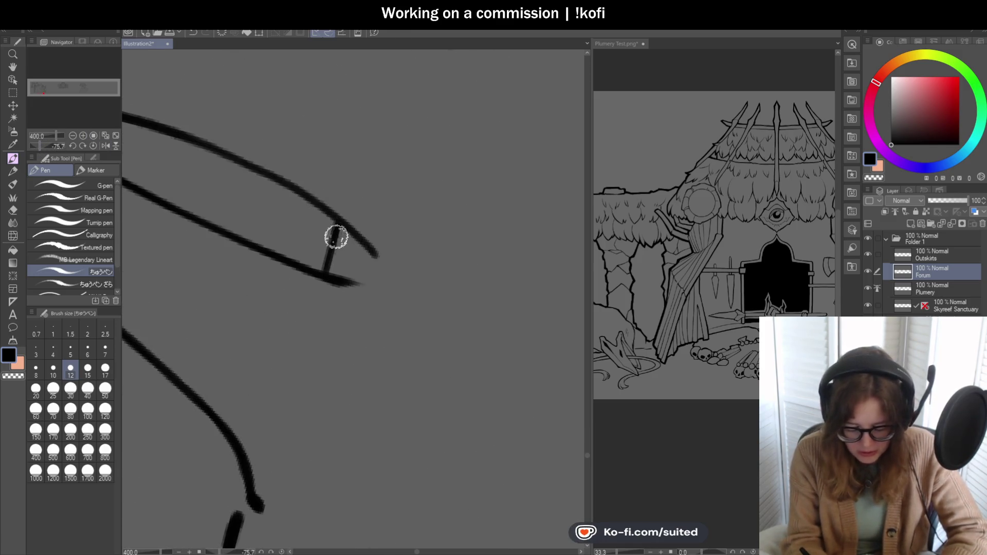
{"action": "scroll", "coordinate": [324, 271], "scroll_direction": "down", "scroll_amount": 5}
{"action": "scroll", "coordinate": [420, 190], "scroll_direction": "up", "scroll_amount": 2}
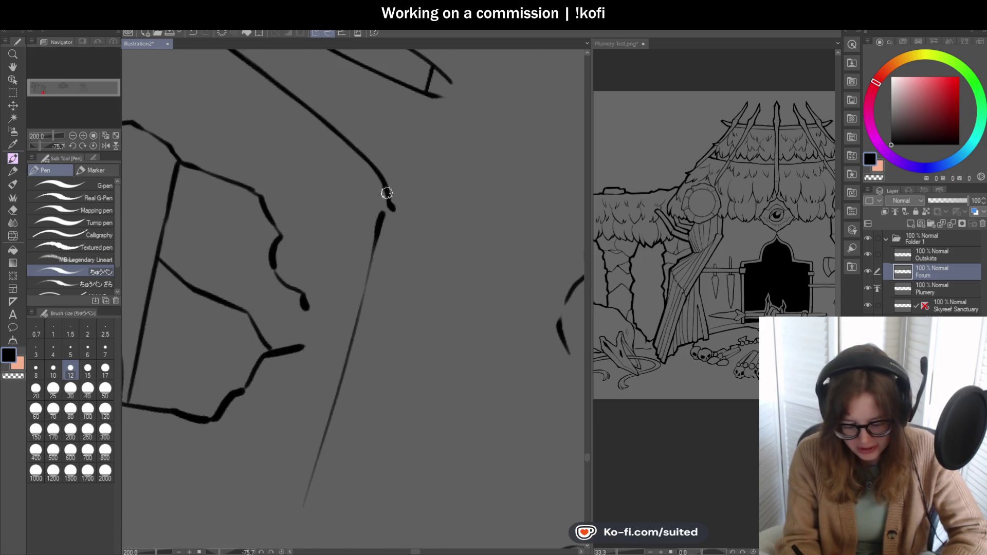
{"action": "left_click_drag", "start_coordinate": [389, 195], "coordinate": [357, 319]}
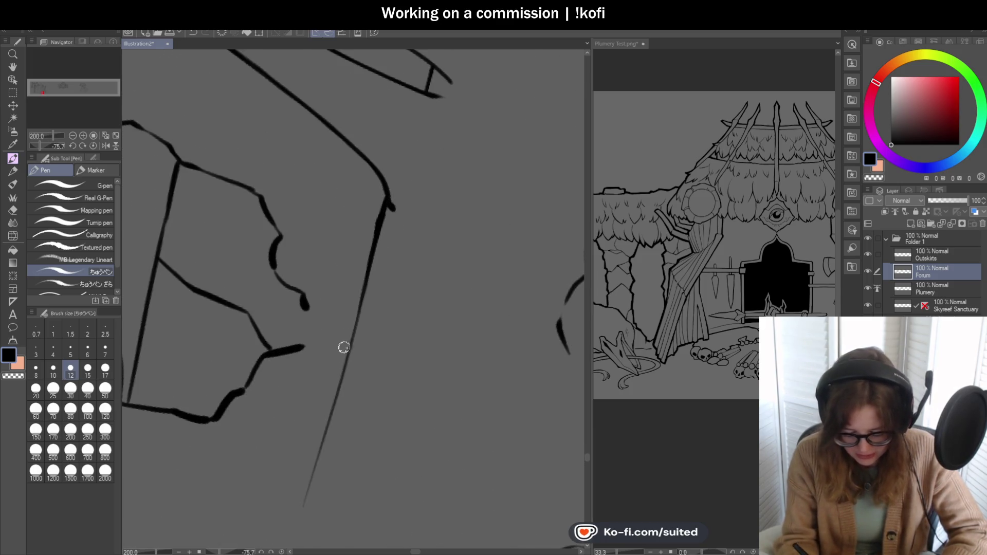
{"action": "scroll", "coordinate": [381, 267], "scroll_direction": "down", "scroll_amount": 3}
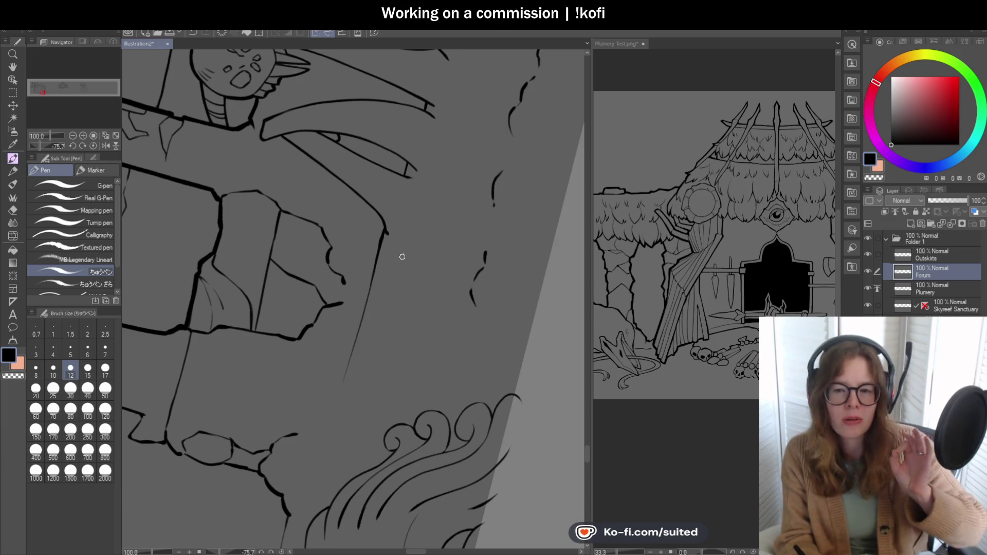
{"action": "scroll", "coordinate": [421, 180], "scroll_direction": "up", "scroll_amount": 2}
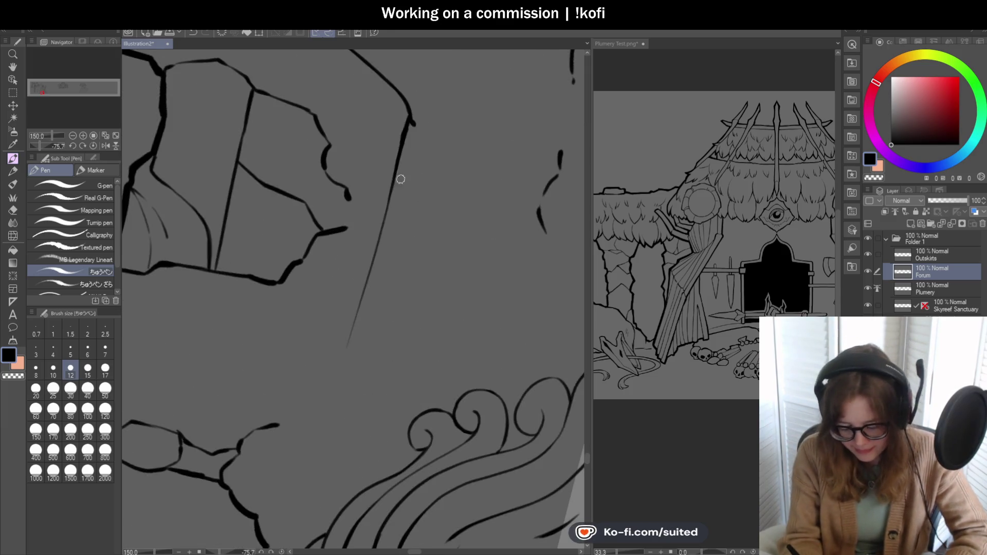
{"action": "left_click_drag", "start_coordinate": [392, 187], "coordinate": [350, 326]}
{"action": "left_click_drag", "start_coordinate": [364, 281], "coordinate": [355, 321]}
{"action": "left_click", "coordinate": [94, 145]}
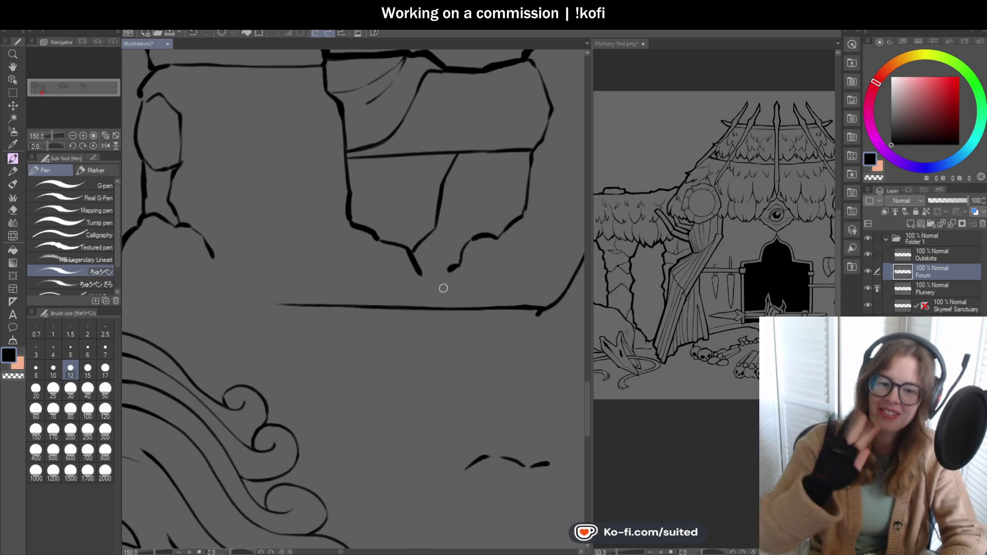
{"action": "scroll", "coordinate": [411, 282], "scroll_direction": "down", "scroll_amount": 4}
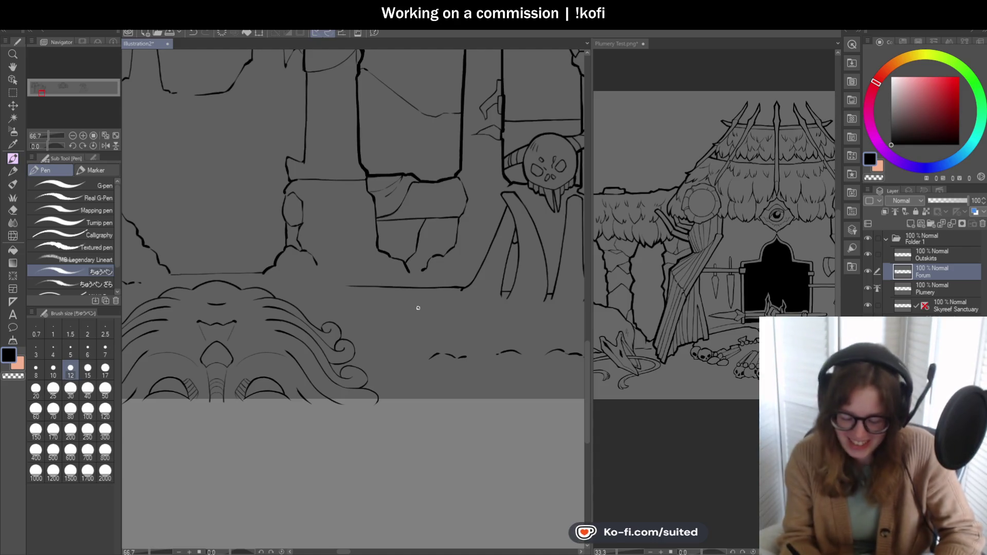
Step: Thicken the stone block's right edge with a bold ink stroke
{"action": "scroll", "coordinate": [418, 307], "scroll_direction": "up", "scroll_amount": 3}
{"action": "mouse_move", "coordinate": [402, 142]}
{"action": "left_mouse_down"}
{"action": "mouse_move", "coordinate": [425, 209]}
{"action": "mouse_move", "coordinate": [405, 272]}
{"action": "mouse_move", "coordinate": [370, 314]}
{"action": "left_mouse_up"}
{"action": "scroll", "coordinate": [430, 205], "scroll_direction": "up", "scroll_amount": 2}
{"action": "scroll", "coordinate": [370, 314], "scroll_direction": "down", "scroll_amount": 5}
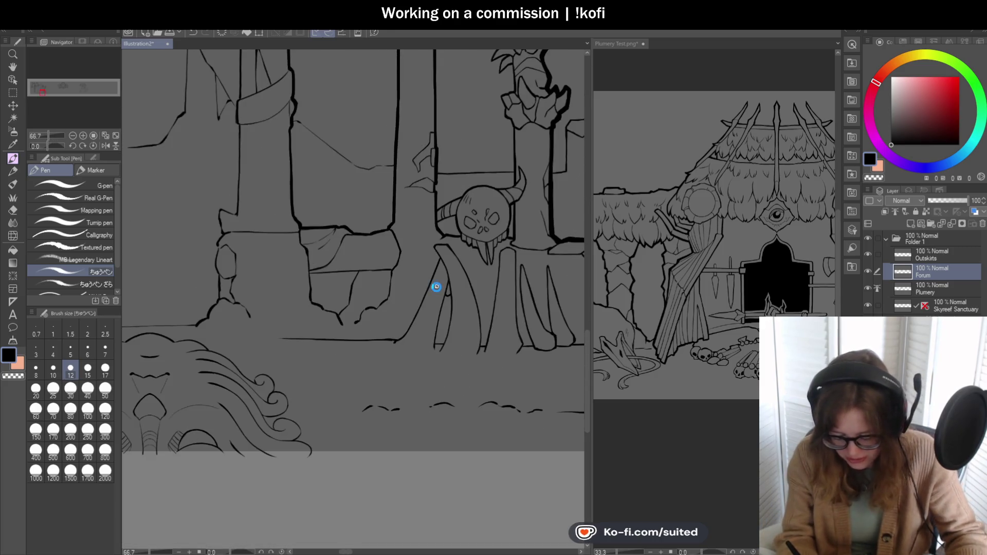
{"action": "scroll", "coordinate": [467, 306], "scroll_direction": "up", "scroll_amount": 3}
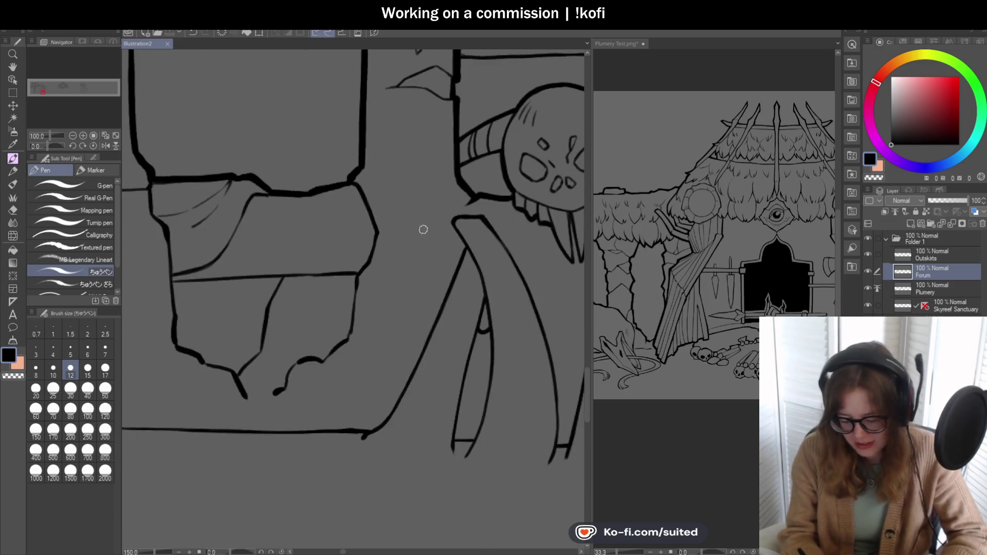
Step: Draw a thin tapered crack line from the block's top corner across to the skull column, redoing the first attempt
{"action": "mouse_move", "coordinate": [350, 160]}
{"action": "left_mouse_down"}
{"action": "mouse_move", "coordinate": [424, 182]}
{"action": "mouse_move", "coordinate": [470, 177]}
{"action": "left_mouse_up"}
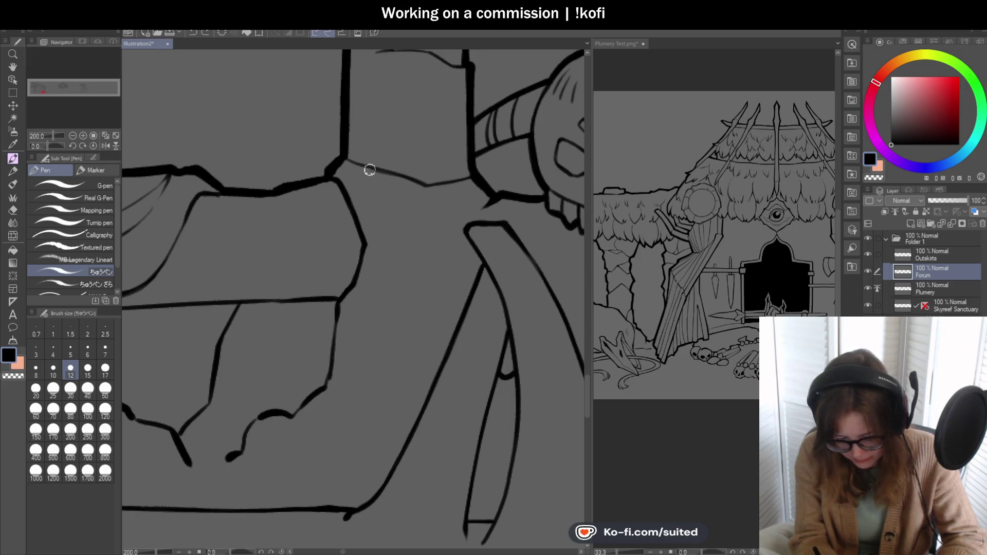
{"action": "scroll", "coordinate": [319, 216], "scroll_direction": "down", "scroll_amount": 2}
{"action": "scroll", "coordinate": [378, 212], "scroll_direction": "up", "scroll_amount": 2}
{"action": "key", "text": "ctrl+z"}
{"action": "scroll", "coordinate": [257, 172], "scroll_direction": "up", "scroll_amount": 2}
{"action": "mouse_move", "coordinate": [255, 175]}
{"action": "left_mouse_down"}
{"action": "mouse_move", "coordinate": [406, 235]}
{"action": "mouse_move", "coordinate": [502, 209]}
{"action": "left_mouse_up"}
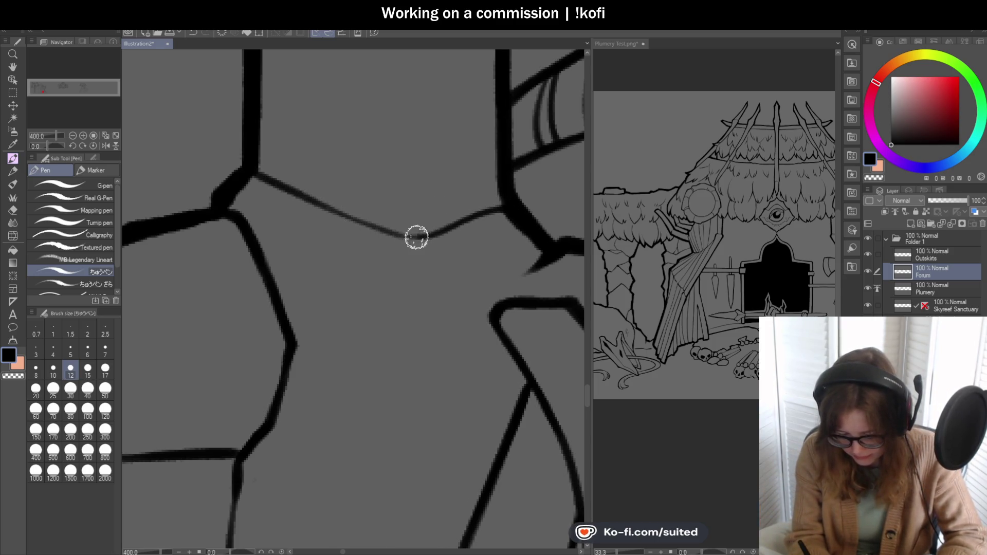
{"action": "scroll", "coordinate": [360, 251], "scroll_direction": "down", "scroll_amount": 6}
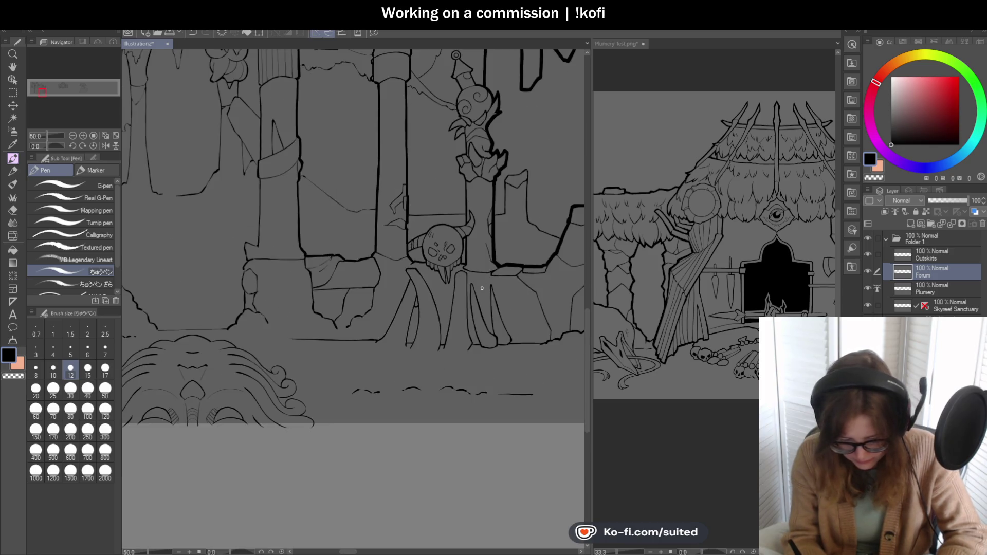
{"action": "scroll", "coordinate": [482, 288], "scroll_direction": "down", "scroll_amount": 1}
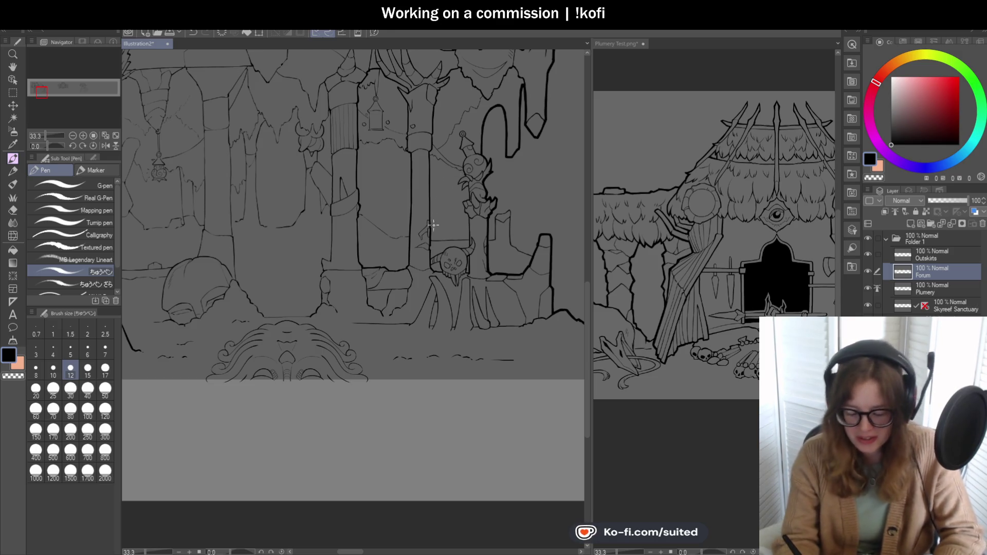
Step: Zoom out over the whole scene, then zoom in to 200% on the hanging lantern
{"action": "scroll", "coordinate": [435, 223], "scroll_direction": "down", "scroll_amount": 1}
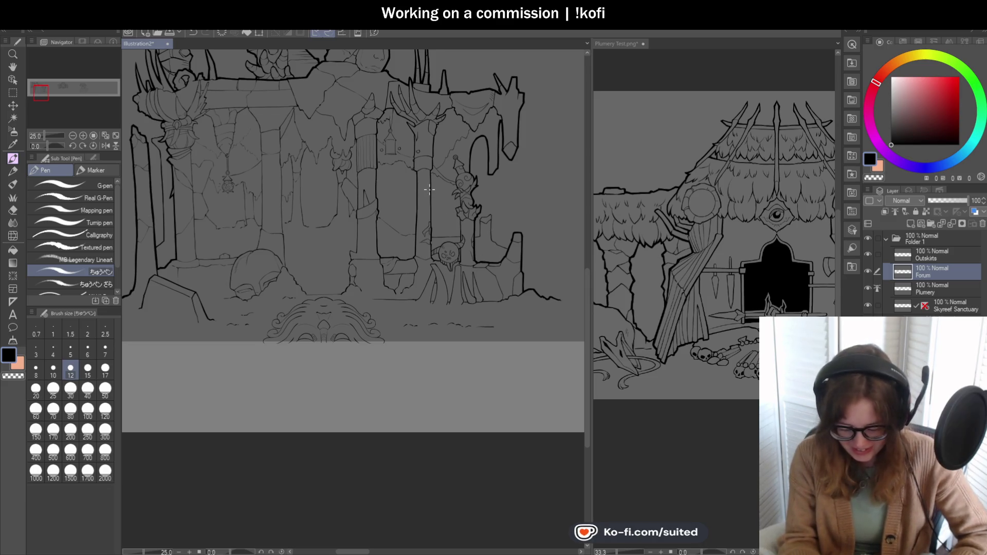
{"action": "scroll", "coordinate": [438, 155], "scroll_direction": "up", "scroll_amount": 7}
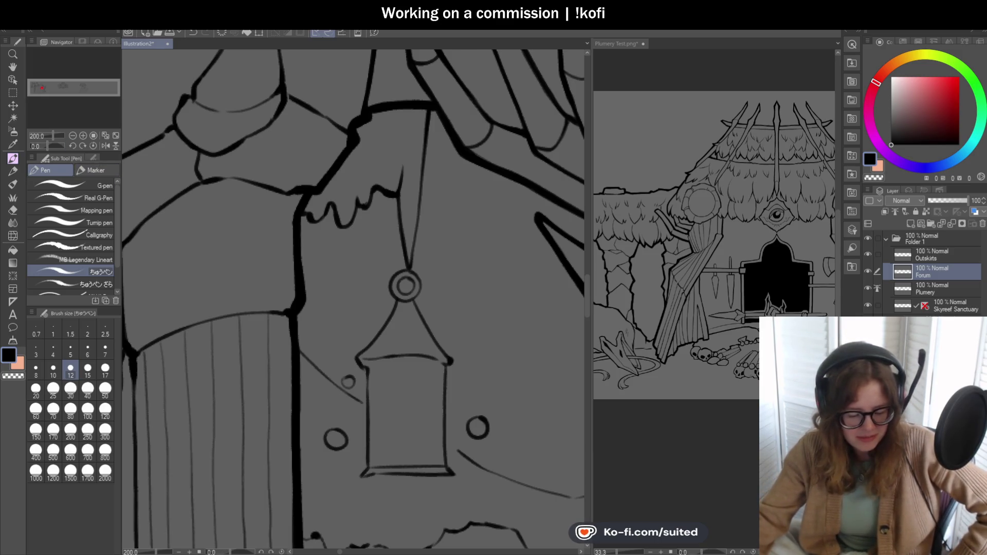
Step: Zoom out to about 14.6% and pan with the Hand tool to centre the whole temple drawing
{"action": "key", "text": "h"}
{"action": "scroll", "coordinate": [327, 286], "scroll_direction": "down", "scroll_amount": 5}
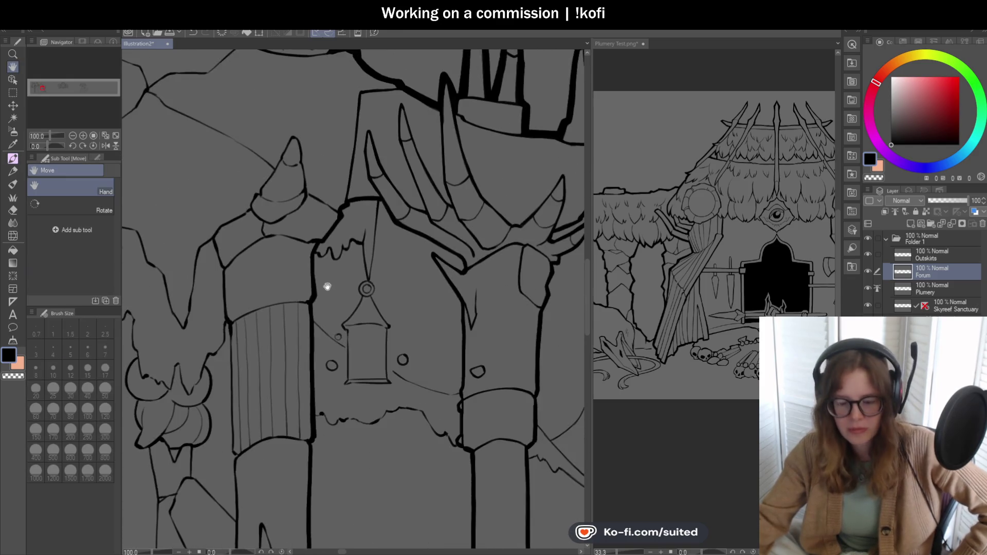
{"action": "scroll", "coordinate": [327, 287], "scroll_direction": "down", "scroll_amount": 4}
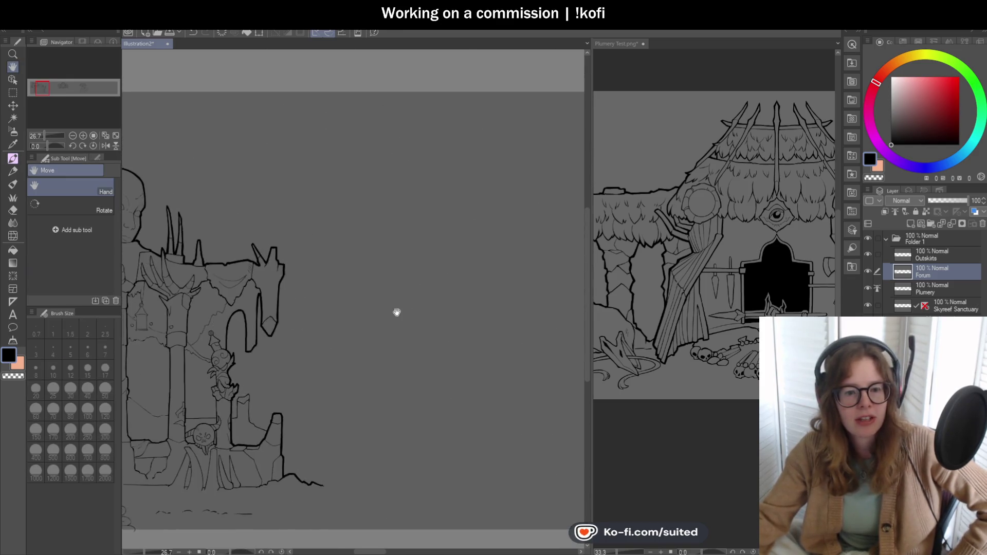
{"action": "mouse_move", "coordinate": [282, 316]}
{"action": "left_mouse_down"}
{"action": "mouse_move", "coordinate": [137, 308]}
{"action": "mouse_move", "coordinate": [183, 271]}
{"action": "mouse_move", "coordinate": [412, 252]}
{"action": "mouse_move", "coordinate": [265, 288]}
{"action": "left_mouse_up"}
{"action": "mouse_move", "coordinate": [403, 273]}
{"action": "left_mouse_down"}
{"action": "mouse_move", "coordinate": [234, 286]}
{"action": "mouse_move", "coordinate": [512, 269]}
{"action": "left_mouse_up"}
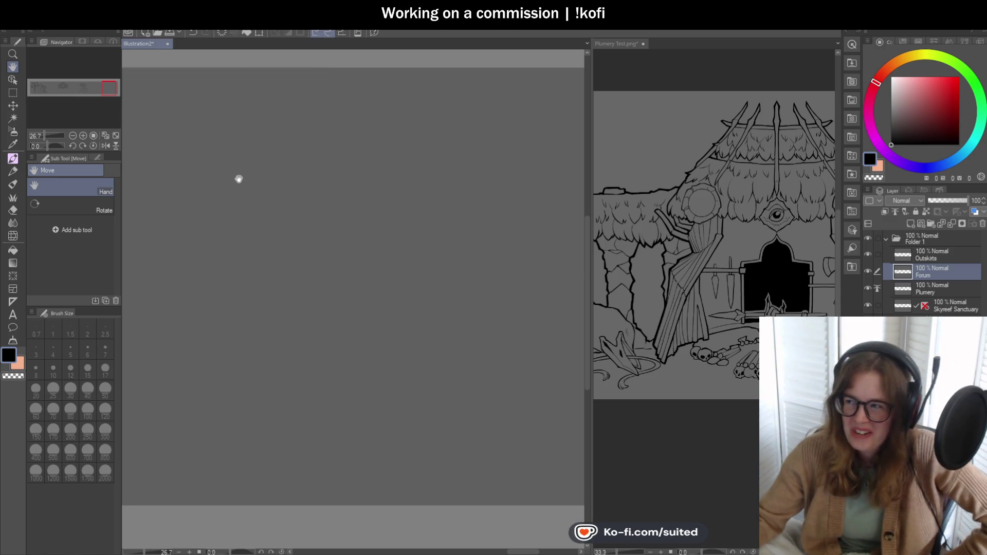
{"action": "scroll", "coordinate": [227, 182], "scroll_direction": "down", "scroll_amount": 3}
{"action": "left_click_drag", "start_coordinate": [229, 209], "coordinate": [514, 226]}
{"action": "left_click_drag", "start_coordinate": [257, 238], "coordinate": [416, 229]}
{"action": "left_click_drag", "start_coordinate": [205, 229], "coordinate": [439, 225]}
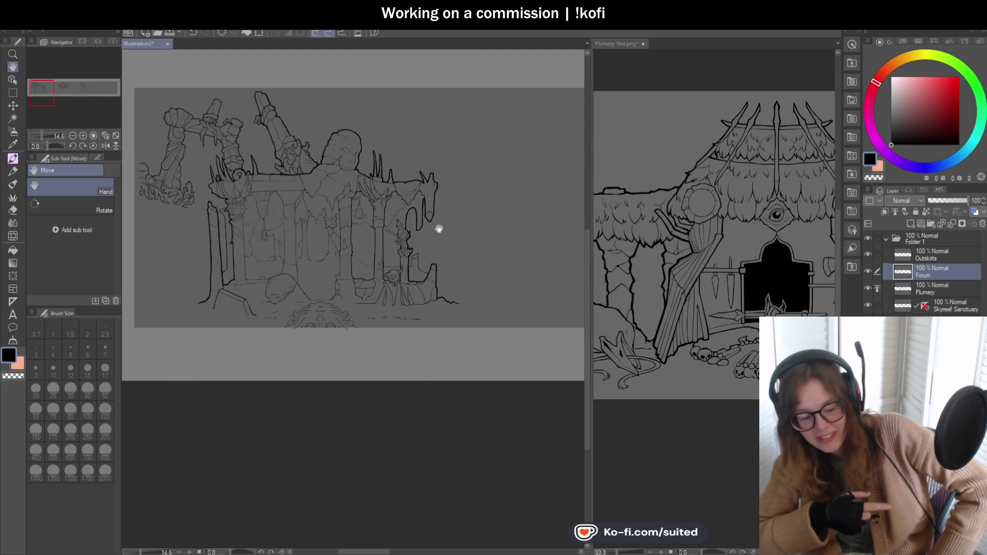
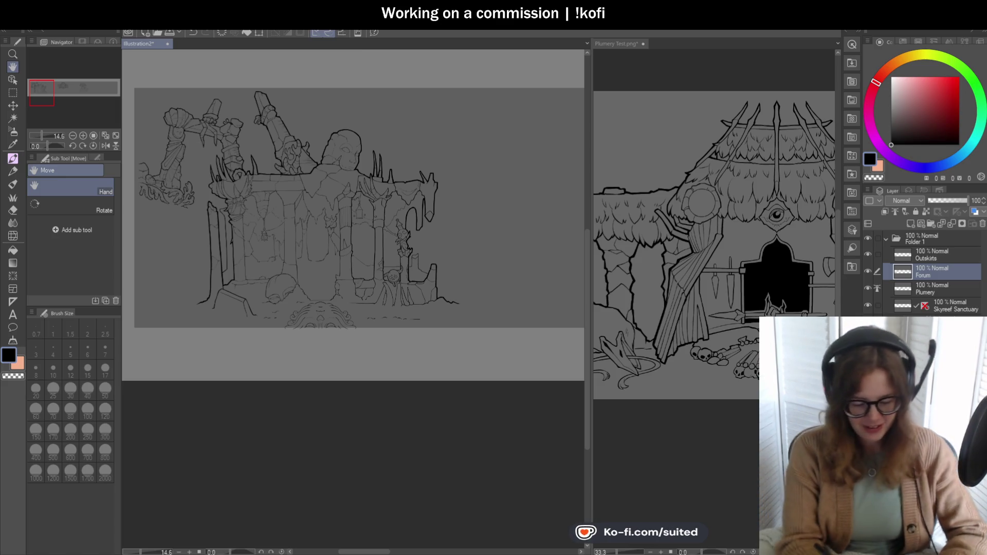
Step: Zoom to 200% and redraw the rock finger's top edge as a gentle curve
{"action": "scroll", "coordinate": [414, 269], "scroll_direction": "up", "scroll_amount": 4}
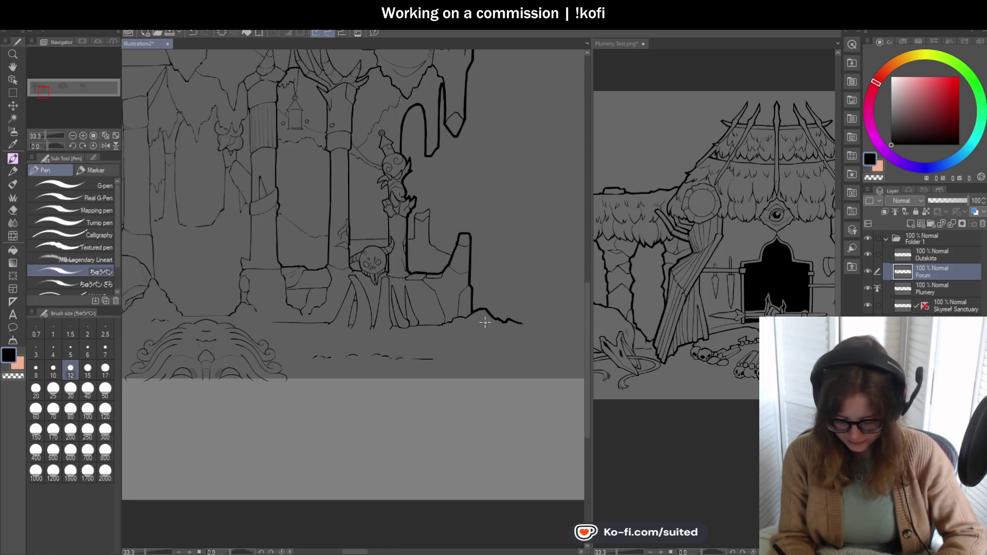
{"action": "scroll", "coordinate": [467, 275], "scroll_direction": "up", "scroll_amount": 1}
{"action": "scroll", "coordinate": [468, 281], "scroll_direction": "up", "scroll_amount": 3}
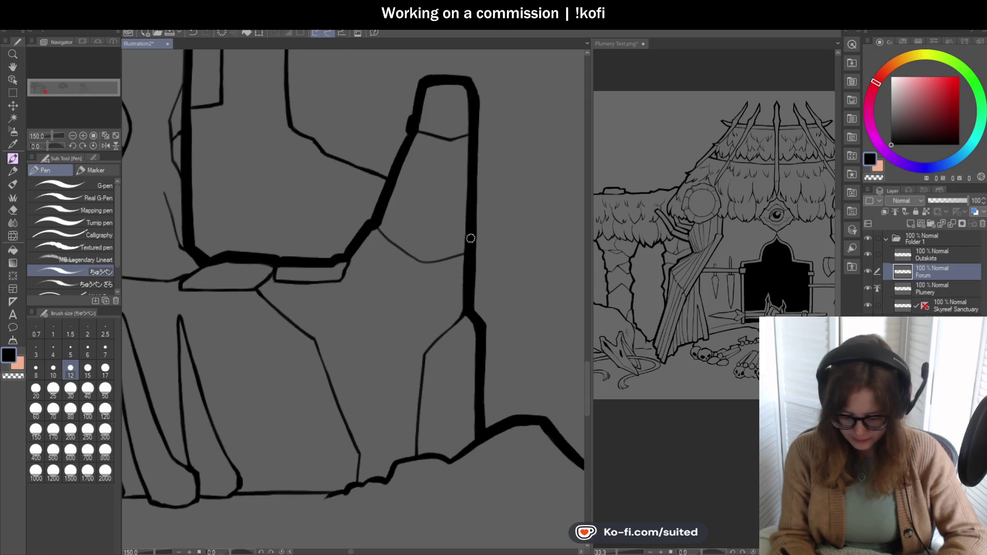
{"action": "scroll", "coordinate": [441, 189], "scroll_direction": "down", "scroll_amount": 3}
{"action": "scroll", "coordinate": [452, 197], "scroll_direction": "up", "scroll_amount": 4}
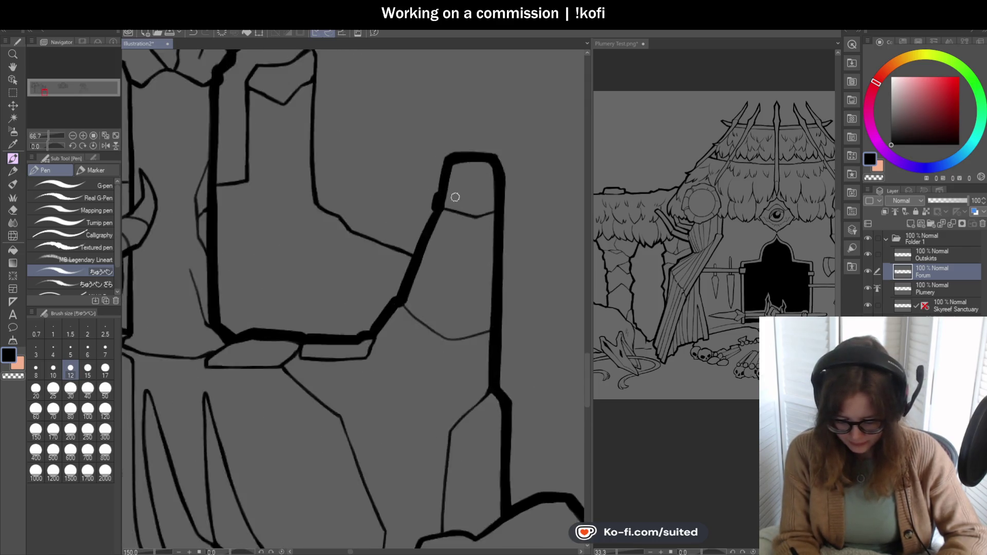
{"action": "left_click_drag", "start_coordinate": [442, 194], "coordinate": [506, 198]}
{"action": "key", "text": "ctrl+z"}
{"action": "left_click_drag", "start_coordinate": [443, 195], "coordinate": [506, 195]}
{"action": "scroll", "coordinate": [480, 229], "scroll_direction": "down", "scroll_amount": 6}
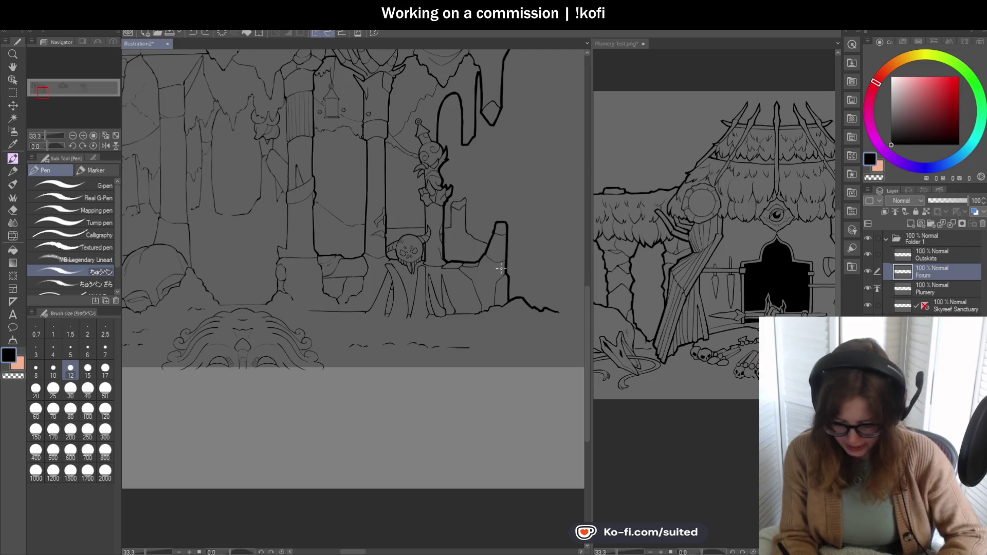
{"action": "scroll", "coordinate": [481, 252], "scroll_direction": "down", "scroll_amount": 1}
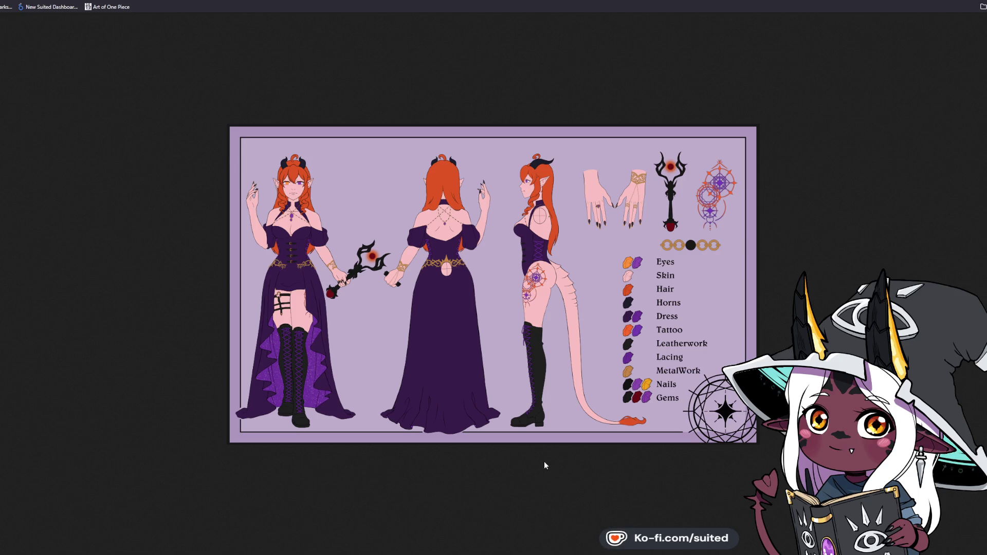
Step: Enlarge the purple-dress character reference sheet image to full size
{"action": "left_click", "coordinate": [560, 300]}
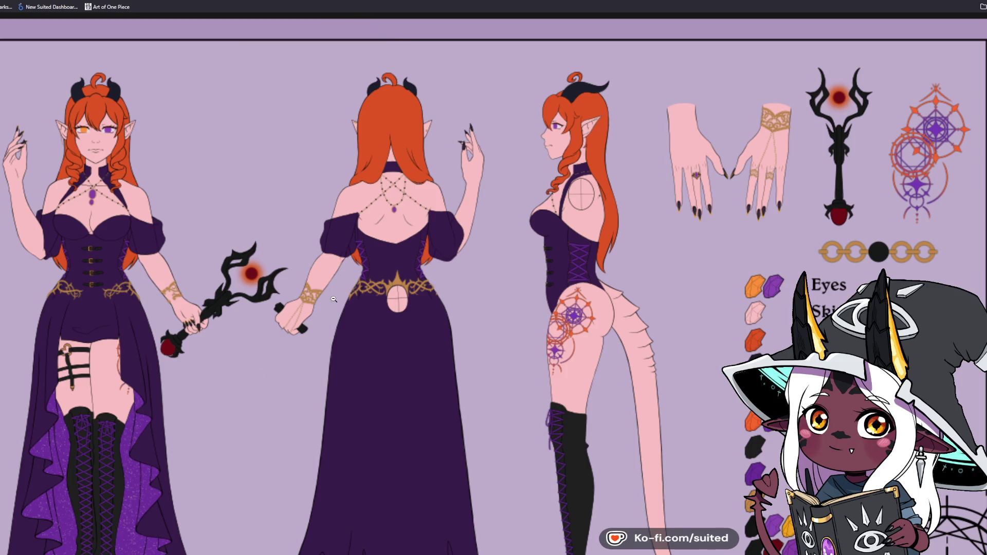
Step: Scroll over the full-size sheet, then switch to its shaded 'Kyralys' version
{"action": "scroll", "coordinate": [334, 299], "scroll_direction": "down", "scroll_amount": 3}
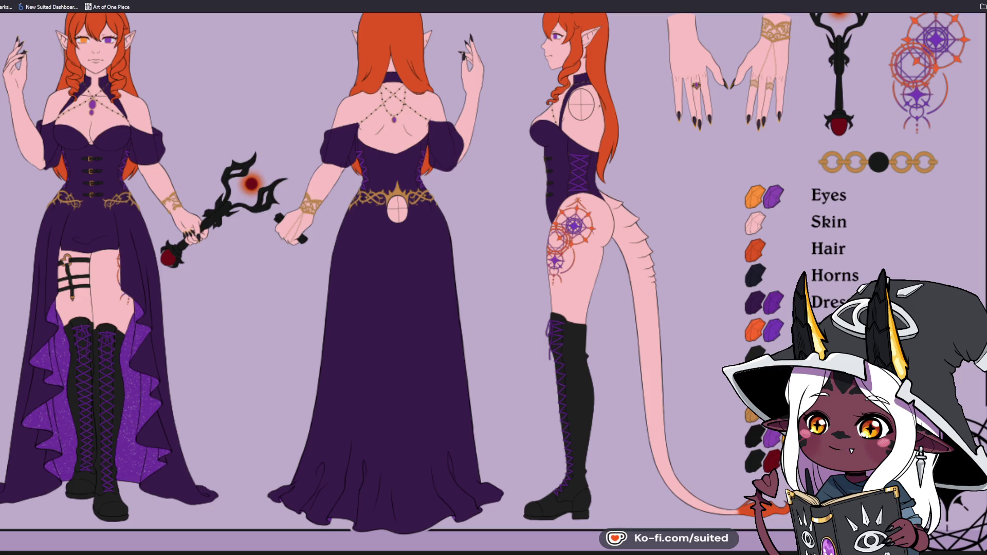
{"action": "scroll", "coordinate": [682, 213], "scroll_direction": "up", "scroll_amount": 2}
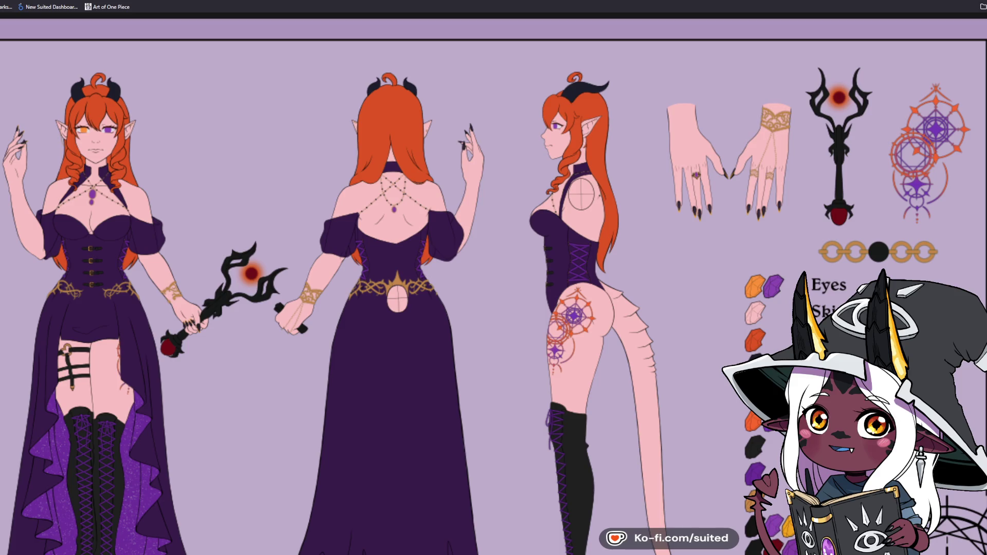
{"action": "key", "text": "ctrl+Tab"}
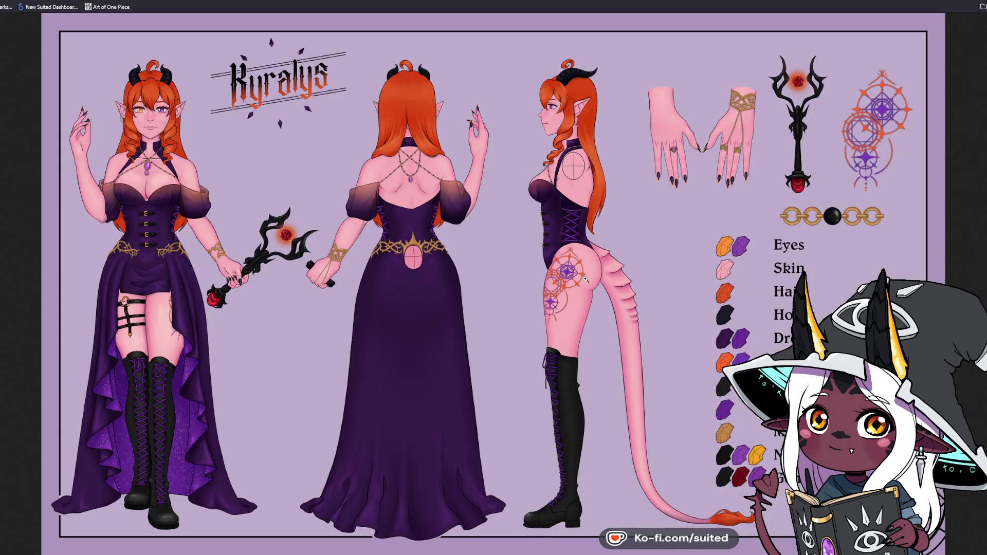
Step: Zoom in on the front view and 'Kyralys' title, then scroll down the figure
{"action": "left_click", "coordinate": [278, 177]}
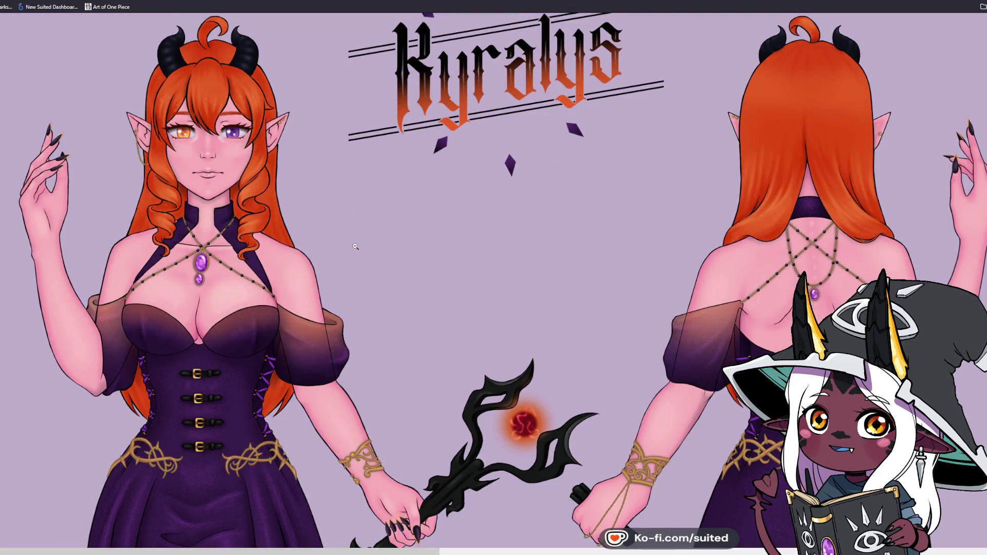
{"action": "left_click", "coordinate": [355, 246]}
{"action": "left_click", "coordinate": [560, 54]}
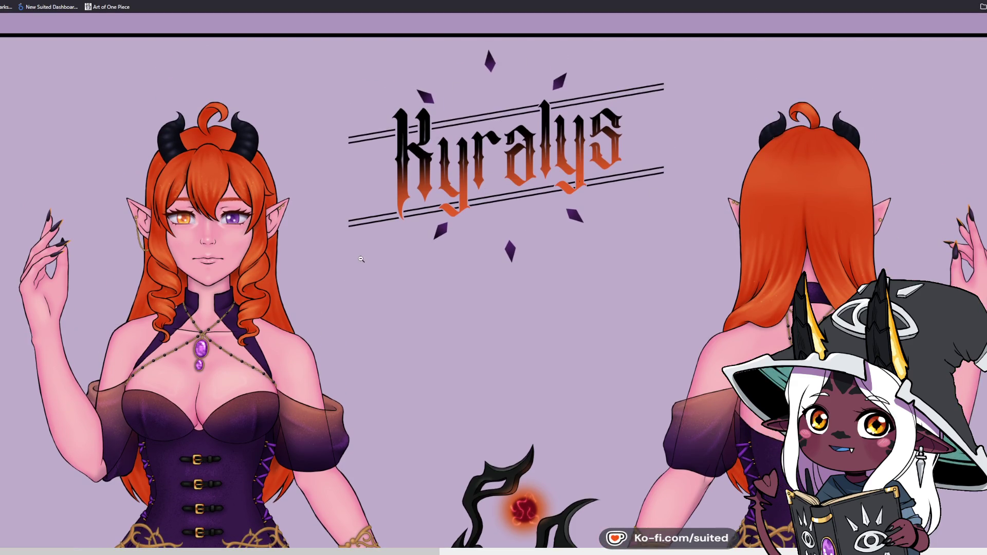
{"action": "scroll", "coordinate": [361, 259], "scroll_direction": "down", "scroll_amount": 5}
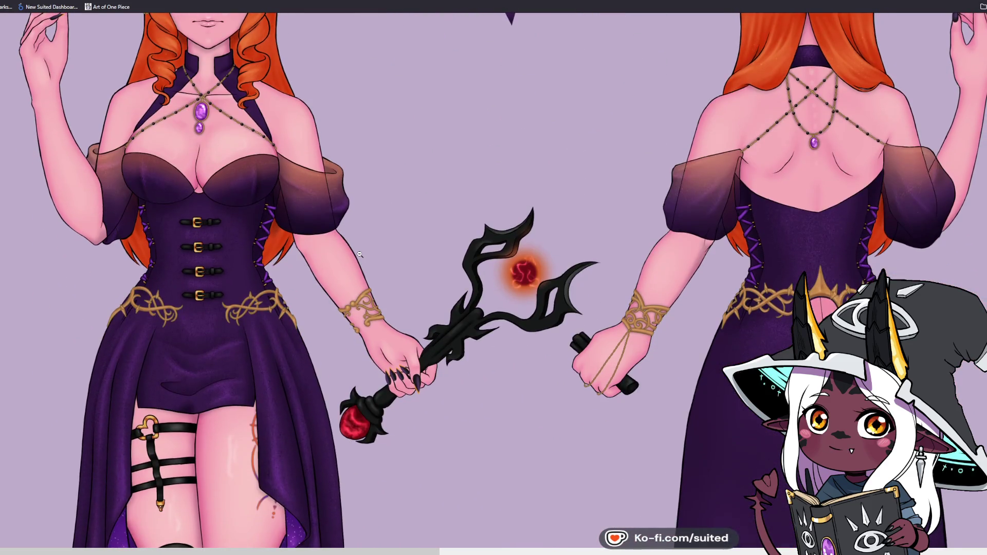
{"action": "scroll", "coordinate": [359, 254], "scroll_direction": "down", "scroll_amount": 1}
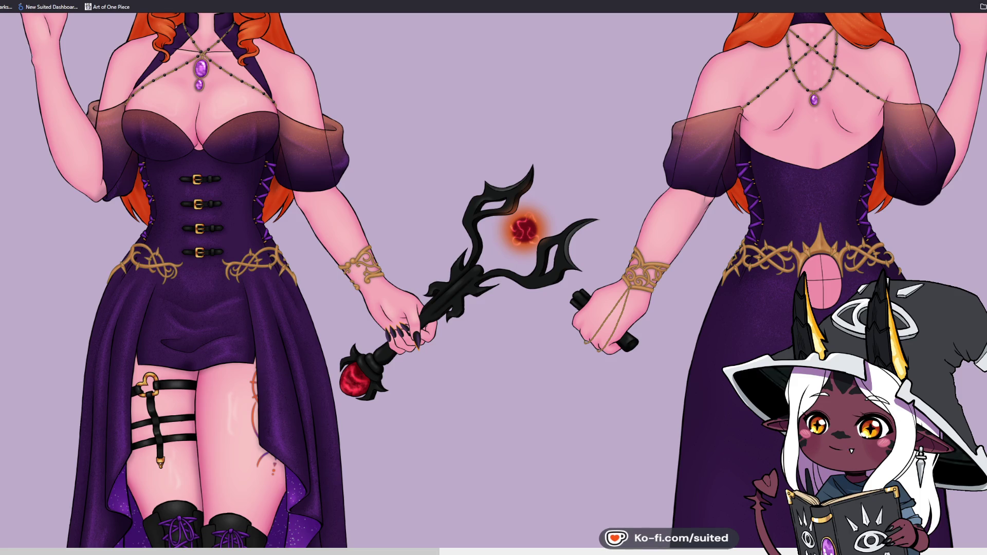
{"action": "scroll", "coordinate": [425, 228], "scroll_direction": "down", "scroll_amount": 2}
{"action": "scroll", "coordinate": [418, 239], "scroll_direction": "down", "scroll_amount": 4}
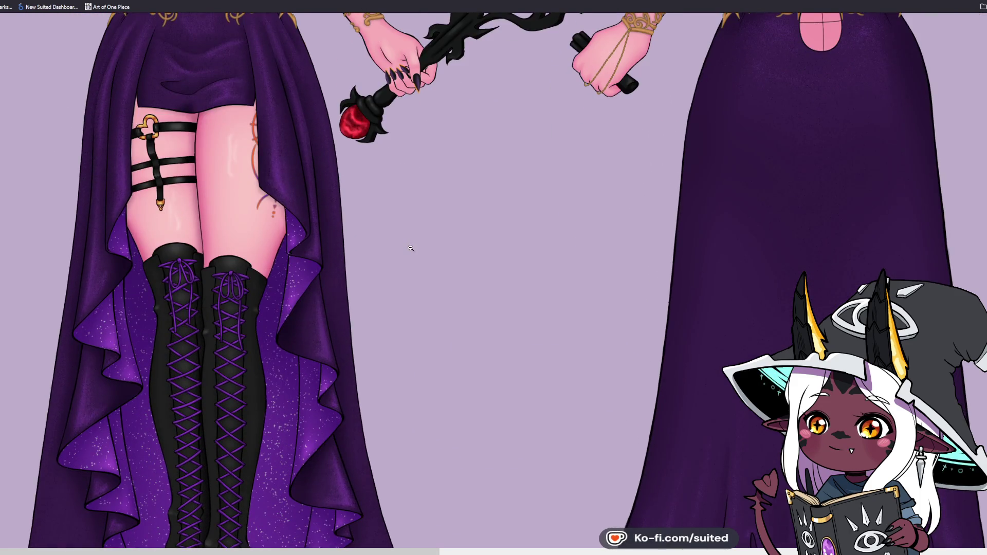
{"action": "scroll", "coordinate": [412, 249], "scroll_direction": "down", "scroll_amount": 3}
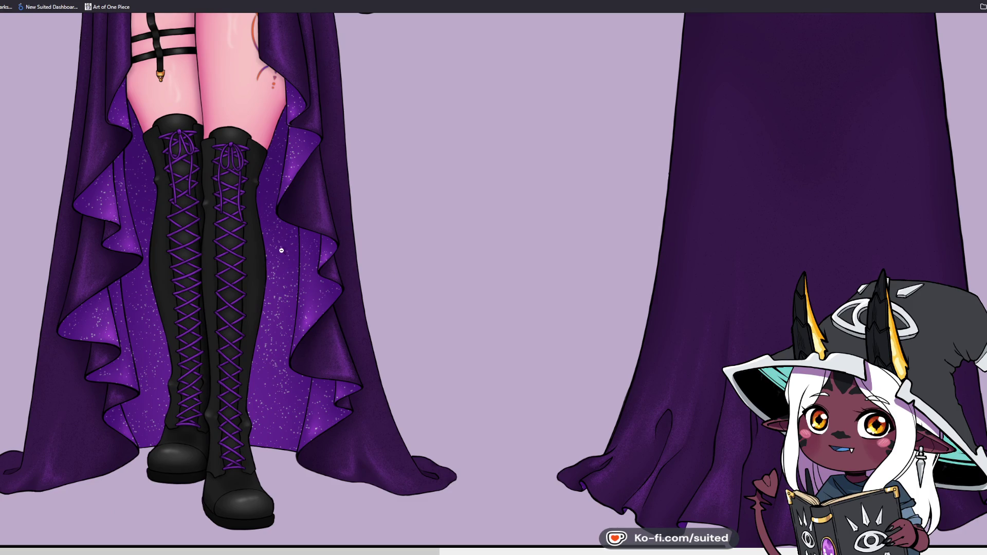
{"action": "scroll", "coordinate": [385, 402], "scroll_direction": "up", "scroll_amount": 4}
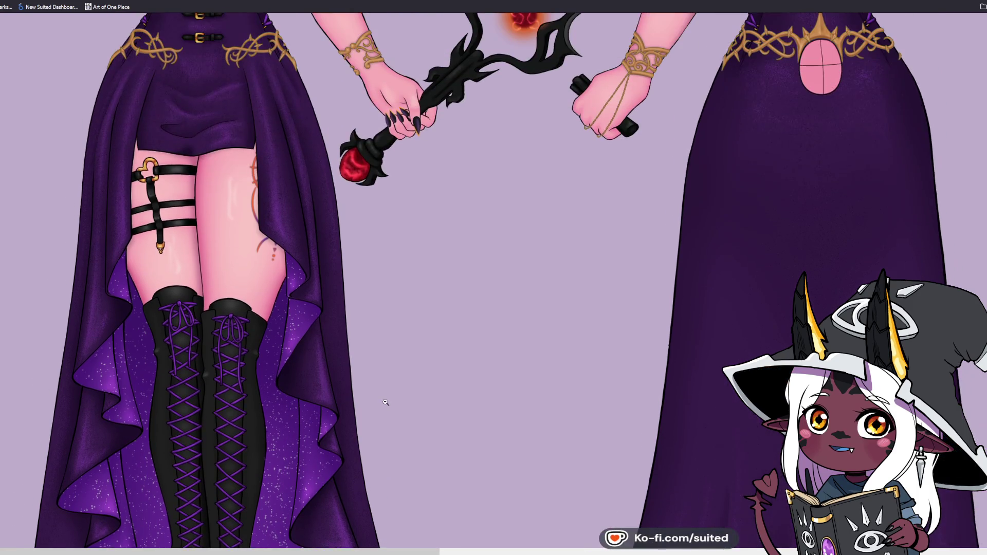
Step: Pan across the sheet to the middle figure's torso
{"action": "middle_click", "coordinate": [394, 543]}
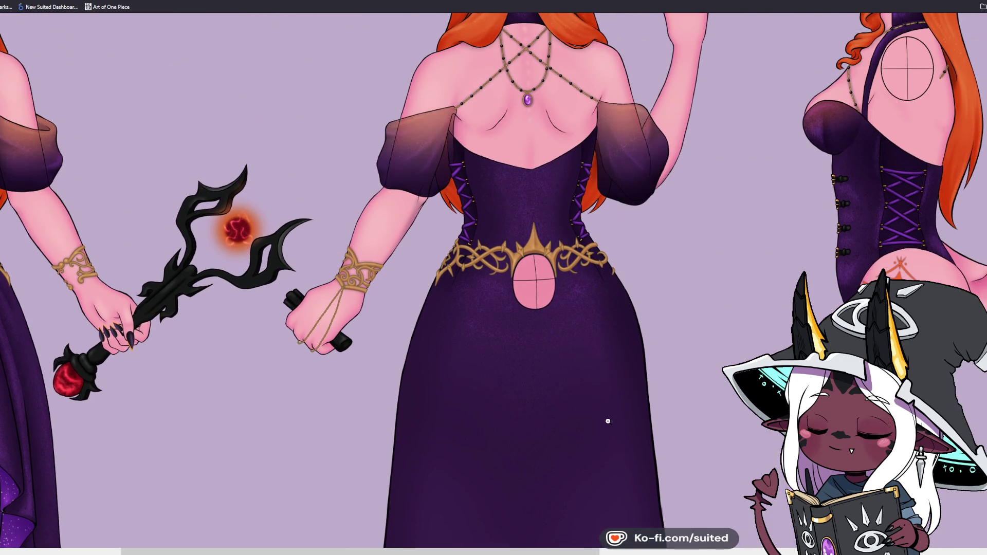
{"action": "scroll", "coordinate": [623, 90], "scroll_direction": "up", "scroll_amount": 2}
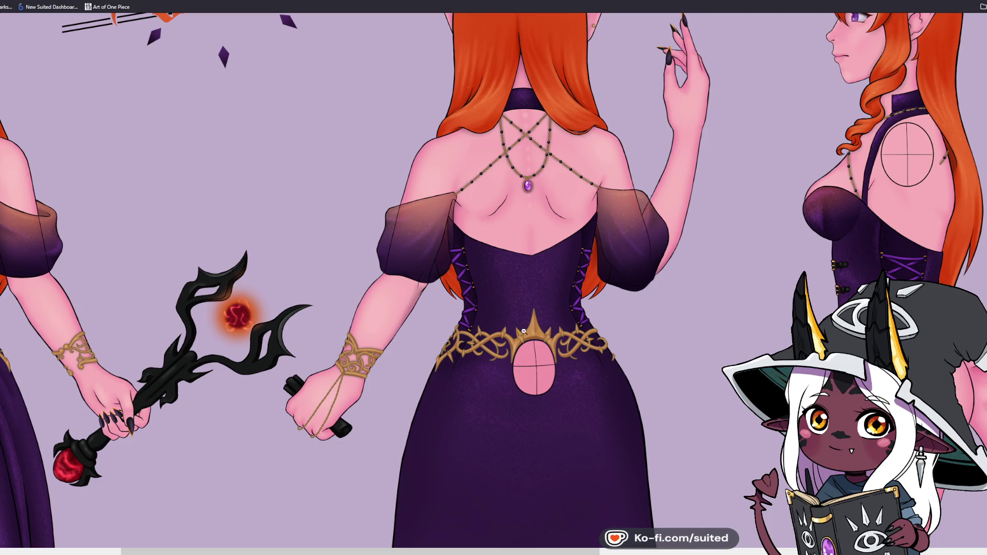
{"action": "scroll", "coordinate": [526, 325], "scroll_direction": "up", "scroll_amount": 2}
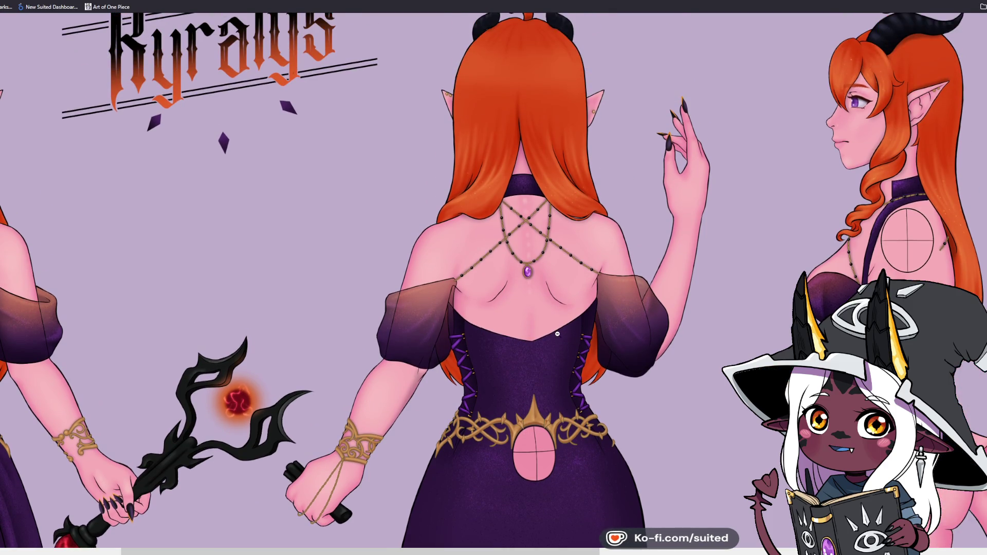
{"action": "scroll", "coordinate": [556, 335], "scroll_direction": "down", "scroll_amount": 8}
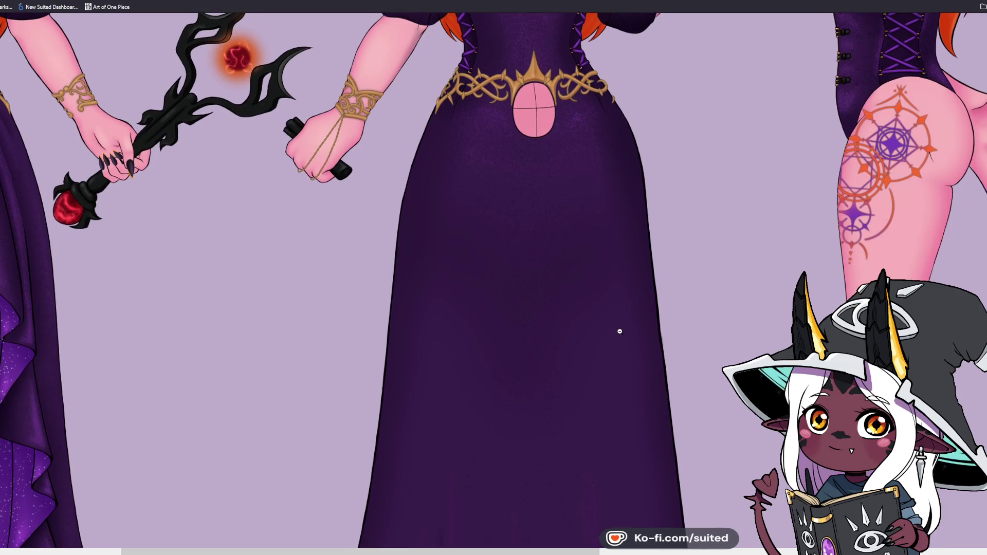
{"action": "scroll", "coordinate": [619, 331], "scroll_direction": "down", "scroll_amount": 7}
{"action": "scroll", "coordinate": [535, 421], "scroll_direction": "up", "scroll_amount": 8}
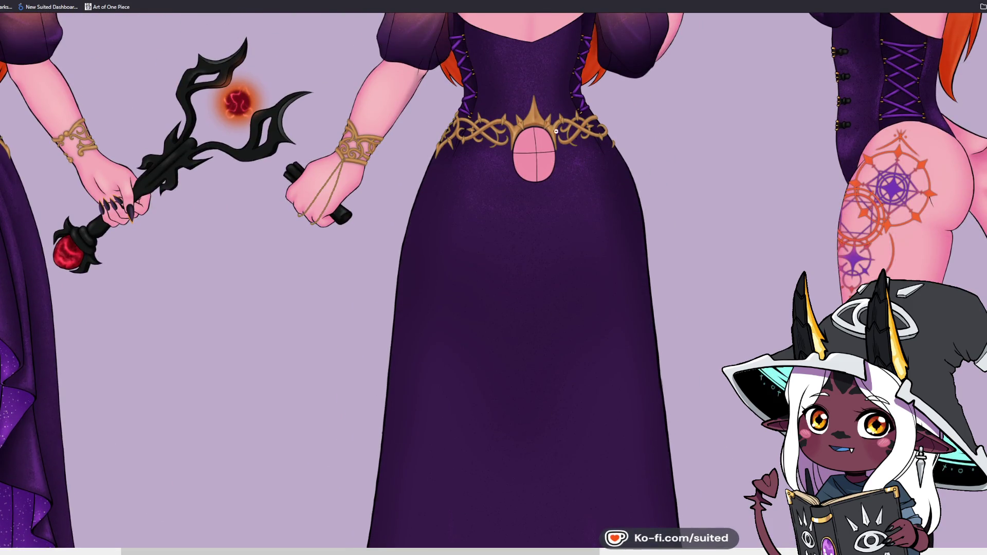
{"action": "left_click_drag", "start_coordinate": [312, 552], "coordinate": [471, 551]}
{"action": "scroll", "coordinate": [608, 347], "scroll_direction": "up", "scroll_amount": 7}
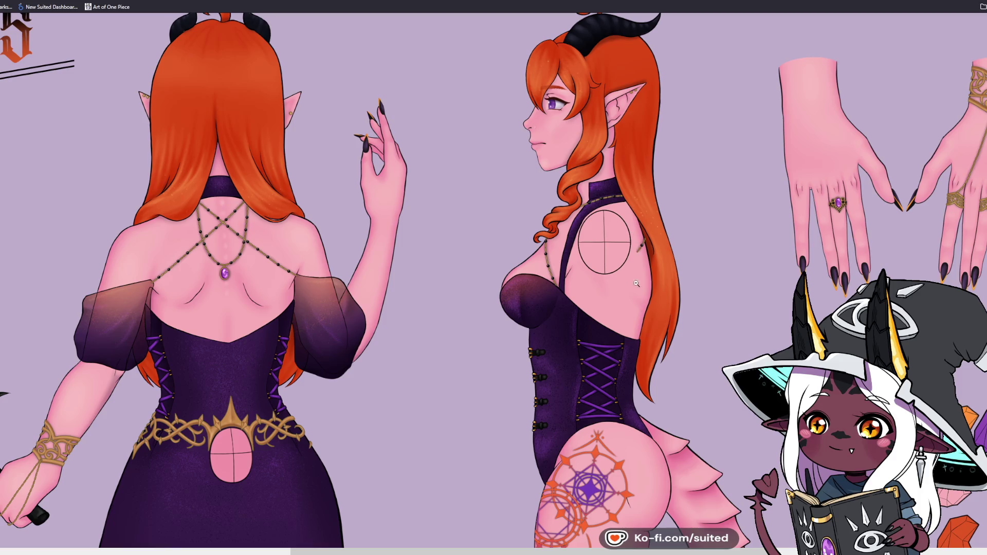
Step: Pan to the Eyes, Skin, Hair and Horns swatches, then fit the whole sheet to the window
{"action": "scroll", "coordinate": [636, 276], "scroll_direction": "right", "scroll_amount": 3}
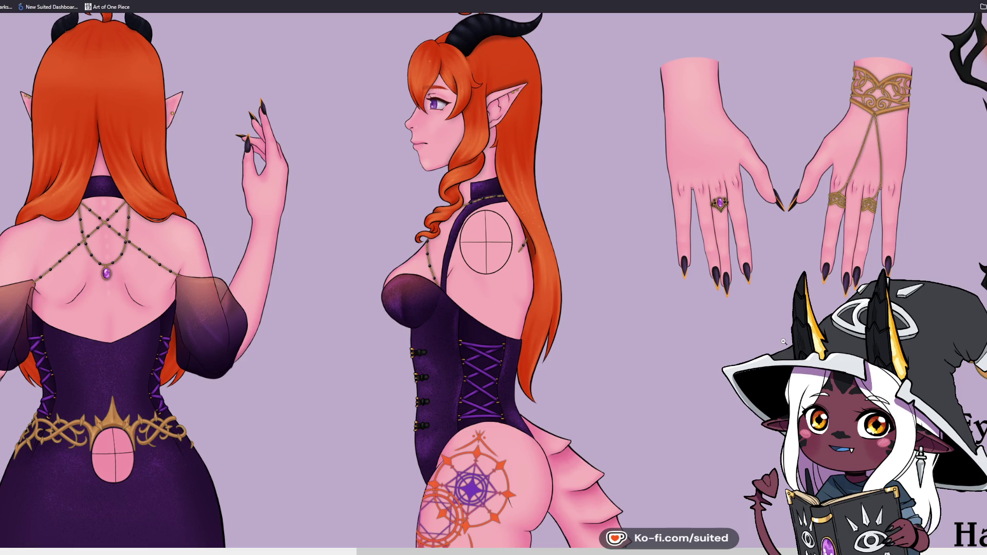
{"action": "scroll", "coordinate": [646, 403], "scroll_direction": "down", "scroll_amount": 2}
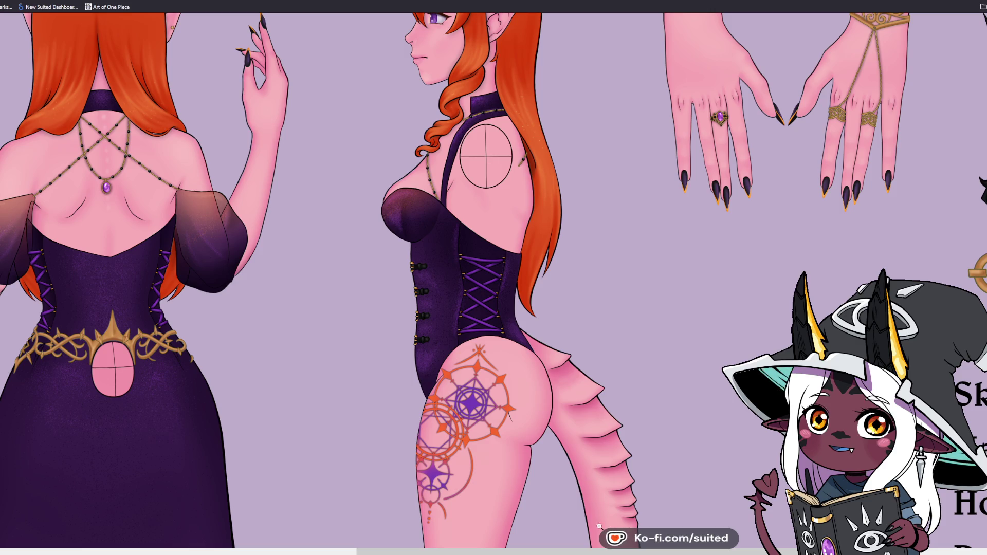
{"action": "scroll", "coordinate": [600, 523], "scroll_direction": "right", "scroll_amount": 4}
{"action": "scroll", "coordinate": [767, 122], "scroll_direction": "up", "scroll_amount": 3}
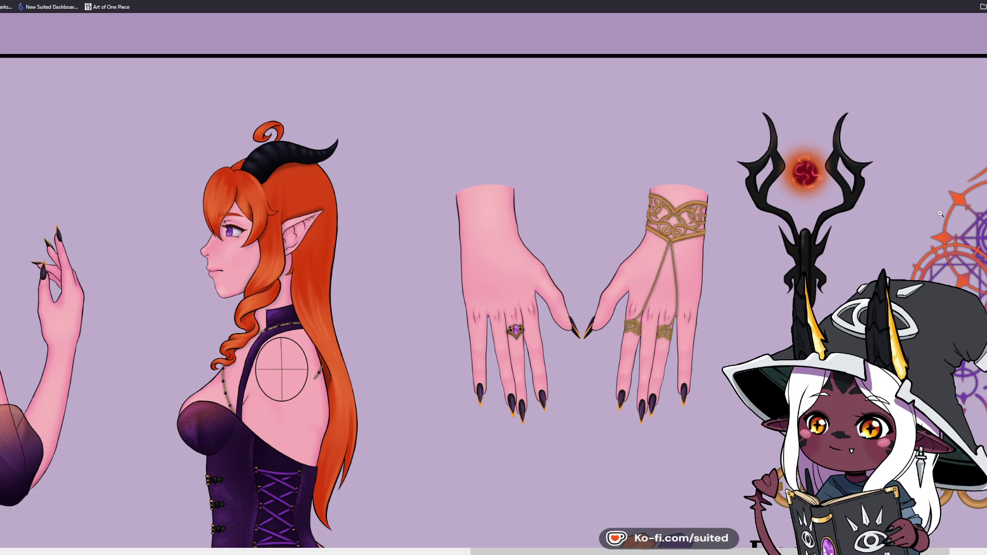
{"action": "scroll", "coordinate": [895, 268], "scroll_direction": "right", "scroll_amount": 4}
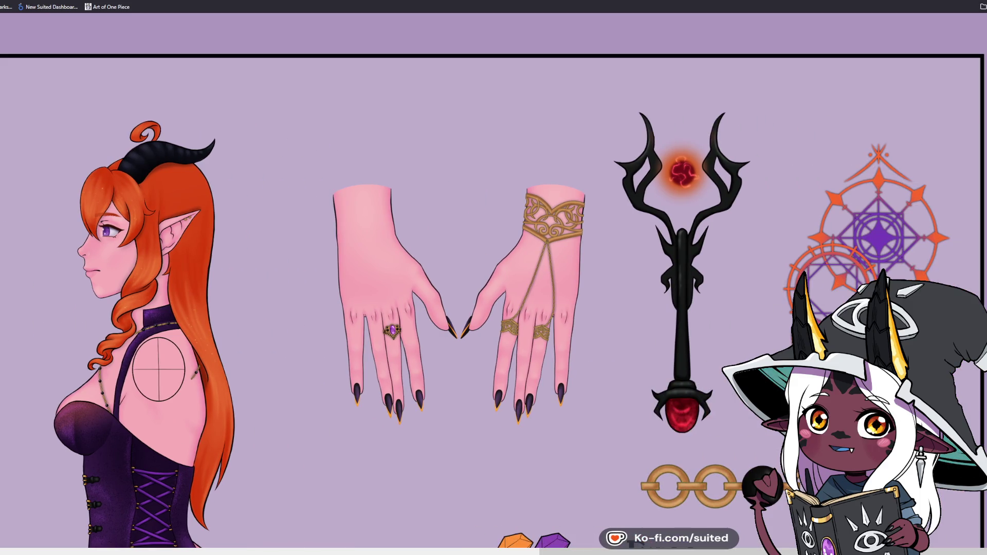
{"action": "scroll", "coordinate": [501, 280], "scroll_direction": "down", "scroll_amount": 3}
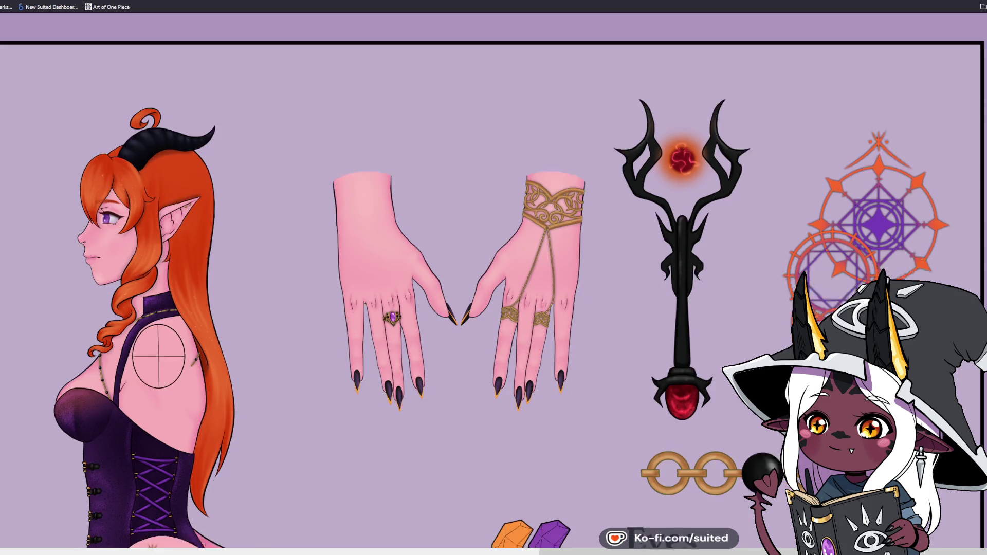
{"action": "scroll", "coordinate": [501, 280], "scroll_direction": "down", "scroll_amount": 8}
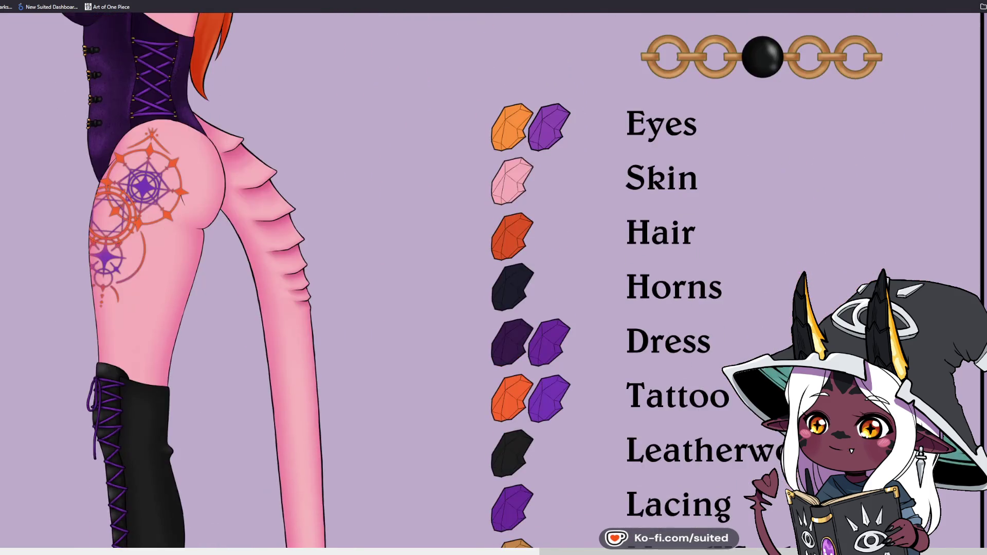
{"action": "left_click", "coordinate": [194, 305]}
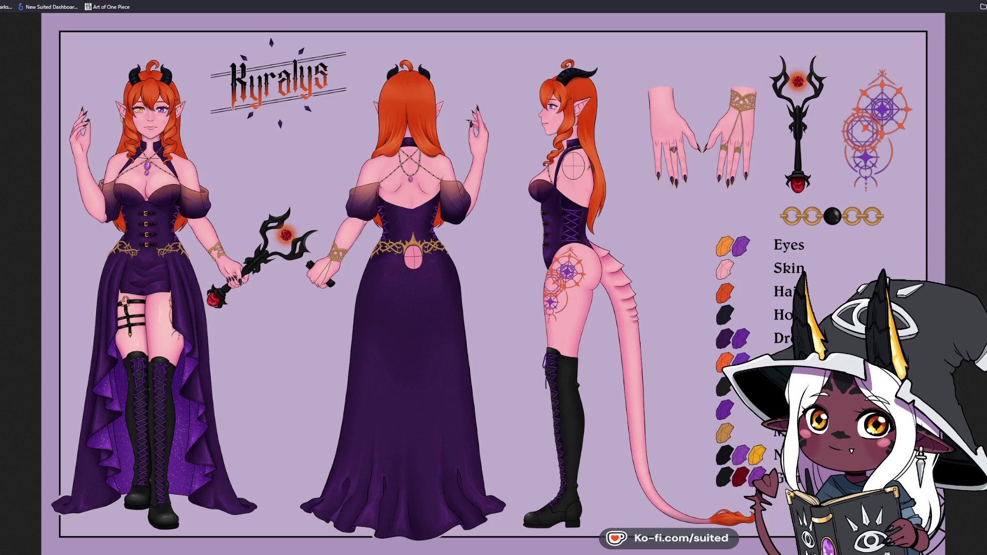
Step: Zoom in on the torso and colour swatches, then return to the full-size sheet
{"action": "left_click", "coordinate": [825, 301]}
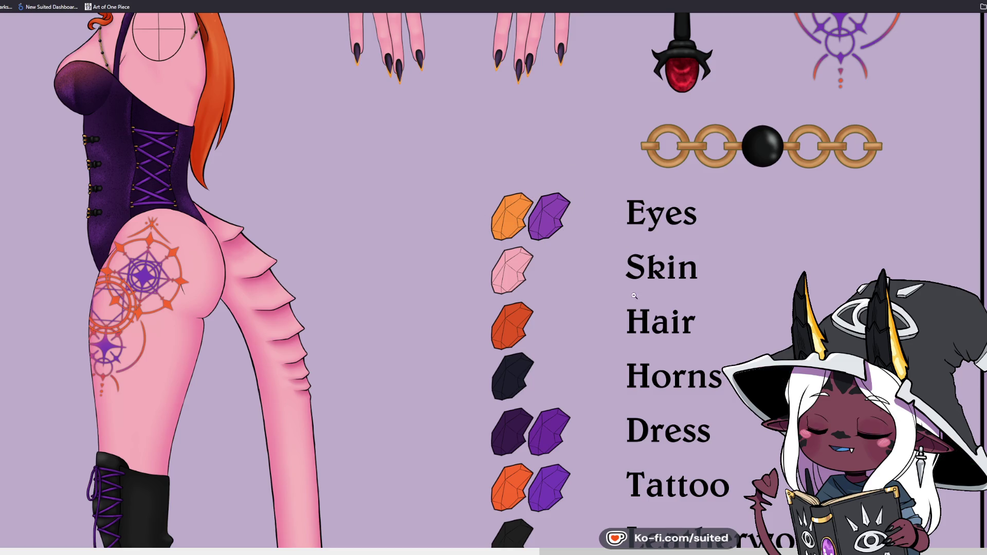
{"action": "left_click", "coordinate": [574, 228]}
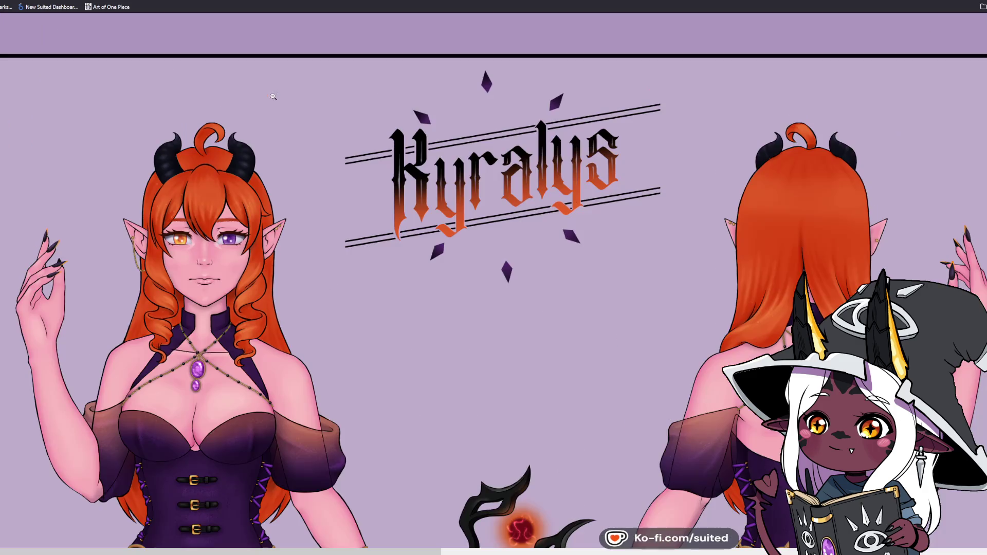
{"action": "left_click", "coordinate": [559, 93]}
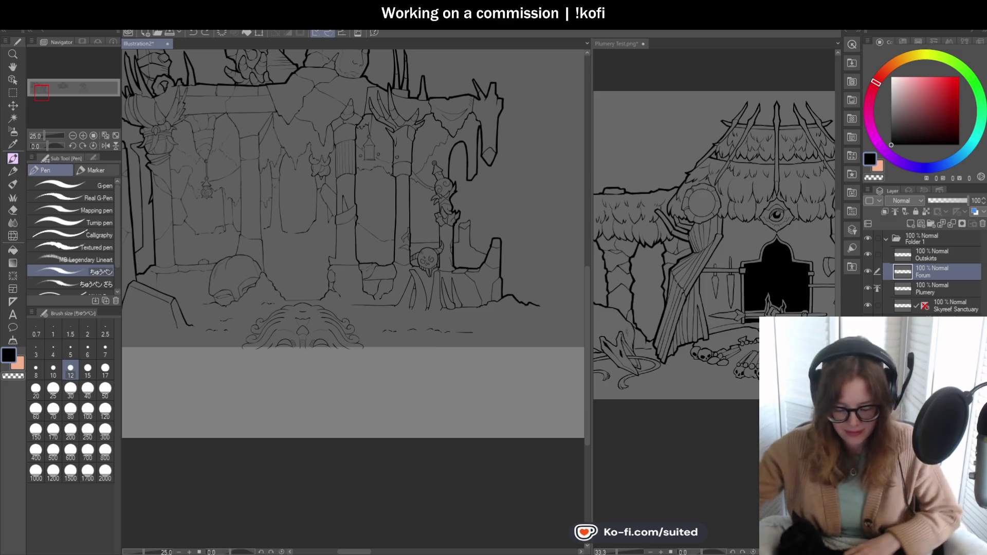
Step: Thicken the joint where the pillar meets the diagonal line
{"action": "scroll", "coordinate": [576, 242], "scroll_direction": "down", "scroll_amount": 2}
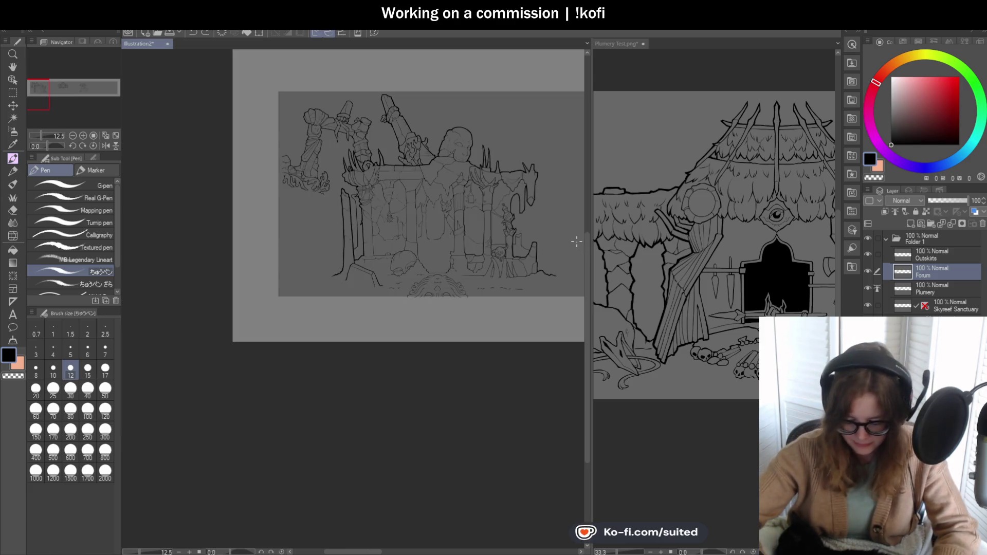
{"action": "scroll", "coordinate": [553, 212], "scroll_direction": "up", "scroll_amount": 3}
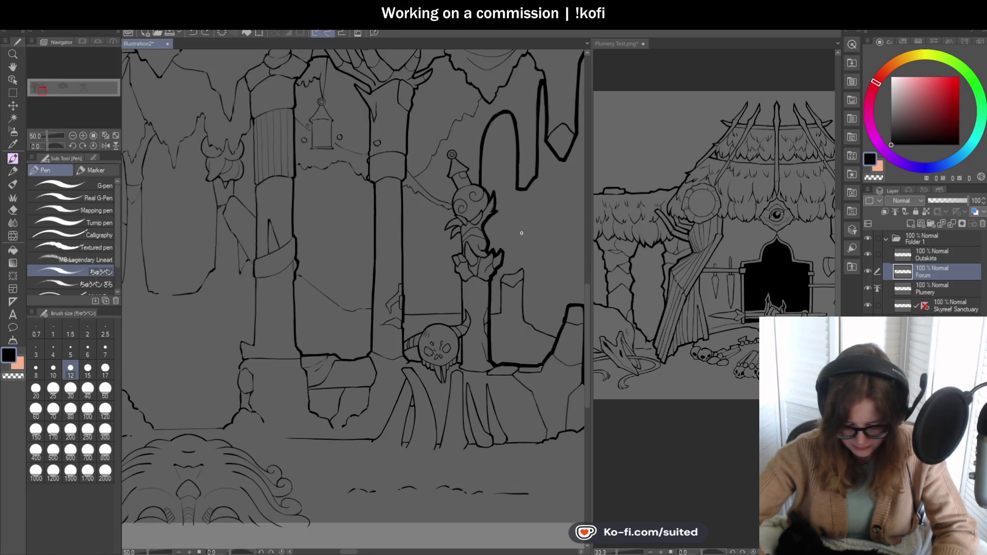
{"action": "scroll", "coordinate": [297, 277], "scroll_direction": "up", "scroll_amount": 4}
{"action": "left_click_drag", "start_coordinate": [273, 256], "coordinate": [379, 342]}
{"action": "scroll", "coordinate": [315, 238], "scroll_direction": "down", "scroll_amount": 1}
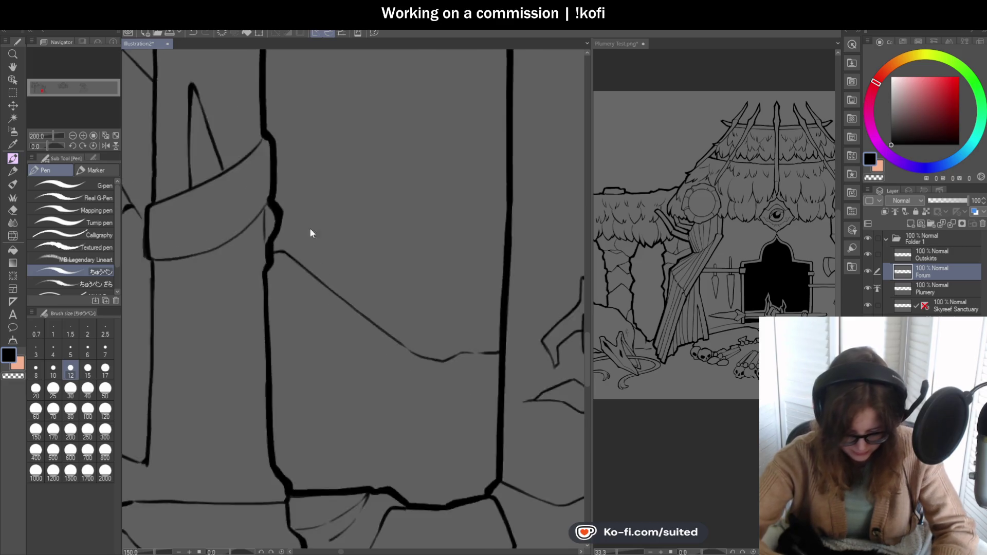
{"action": "scroll", "coordinate": [314, 239], "scroll_direction": "down", "scroll_amount": 2}
Step: On a tilted canvas, ink the pillar edge down to the diagonal, then reset rotation
{"action": "mouse_move", "coordinate": [315, 239]}
{"action": "left_mouse_down"}
{"action": "mouse_move", "coordinate": [360, 359]}
{"action": "mouse_move", "coordinate": [381, 378]}
{"action": "left_mouse_up"}
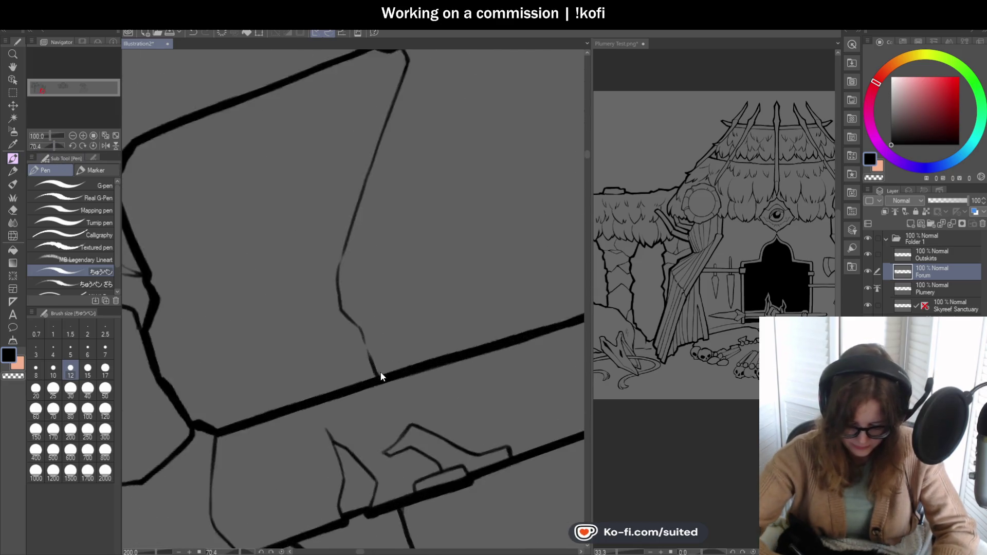
{"action": "scroll", "coordinate": [382, 378], "scroll_direction": "up", "scroll_amount": 2}
{"action": "left_click_drag", "start_coordinate": [352, 317], "coordinate": [391, 403]}
{"action": "mouse_move", "coordinate": [348, 307]}
{"action": "left_mouse_down"}
{"action": "mouse_move", "coordinate": [317, 272]}
{"action": "mouse_move", "coordinate": [304, 196]}
{"action": "mouse_move", "coordinate": [324, 139]}
{"action": "left_mouse_up"}
{"action": "scroll", "coordinate": [406, 253], "scroll_direction": "down", "scroll_amount": 2}
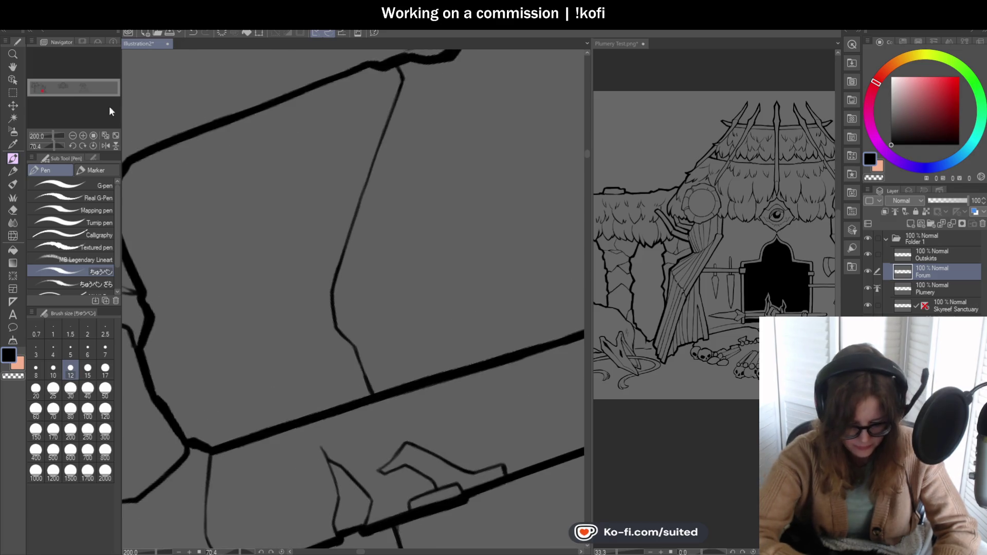
{"action": "left_click", "coordinate": [93, 145]}
{"action": "scroll", "coordinate": [467, 248], "scroll_direction": "down", "scroll_amount": 3}
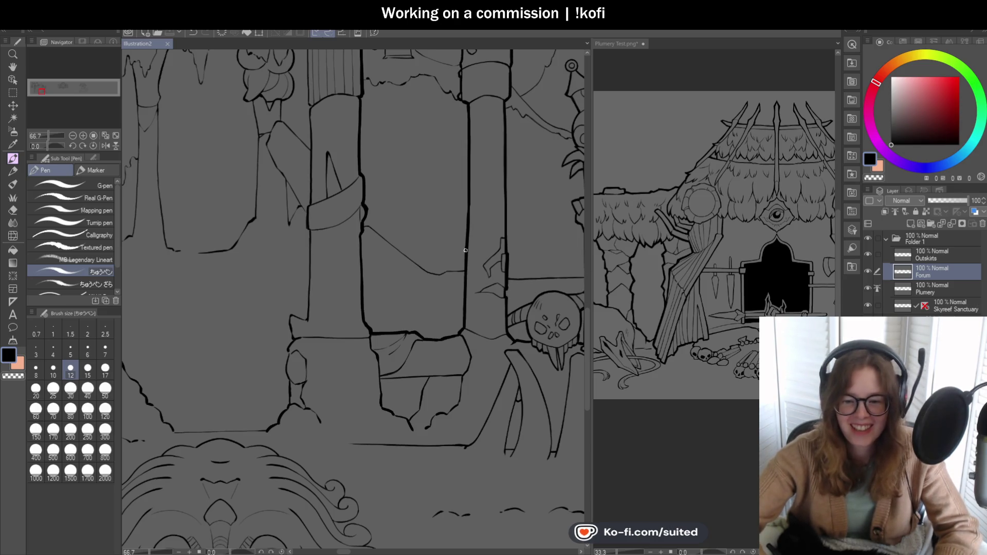
{"action": "scroll", "coordinate": [464, 291], "scroll_direction": "down", "scroll_amount": 3}
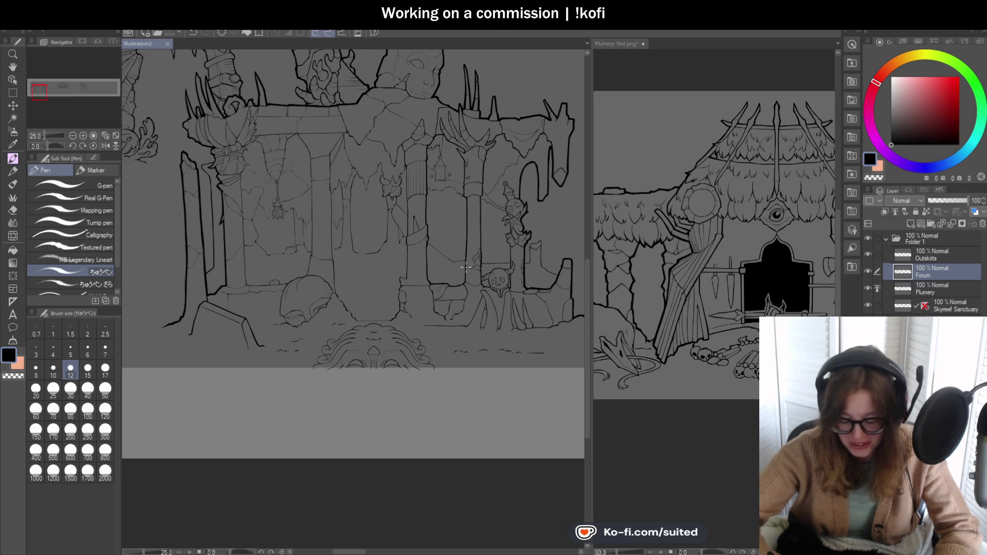
{"action": "scroll", "coordinate": [434, 220], "scroll_direction": "up", "scroll_amount": 2}
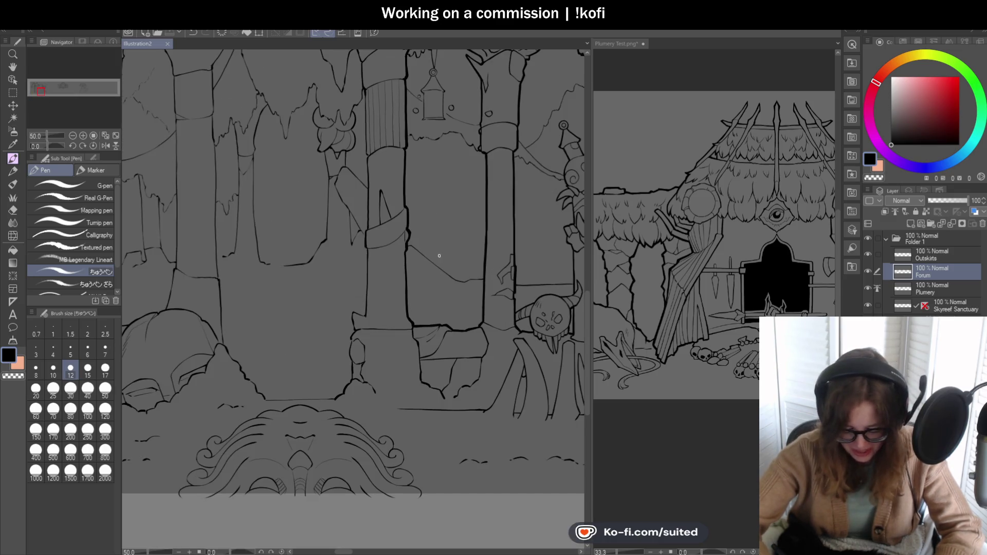
{"action": "scroll", "coordinate": [401, 301], "scroll_direction": "down", "scroll_amount": 1}
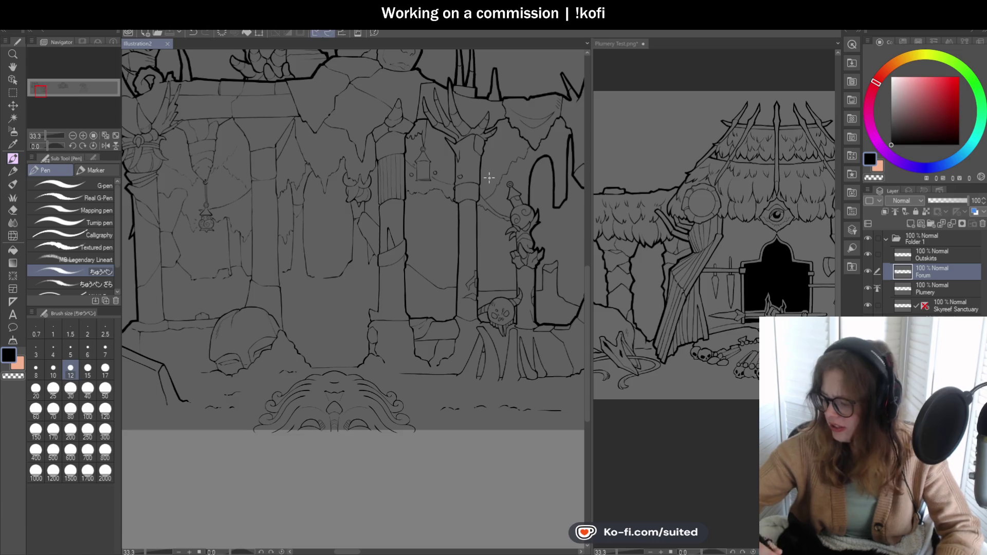
{"action": "scroll", "coordinate": [468, 114], "scroll_direction": "up", "scroll_amount": 6}
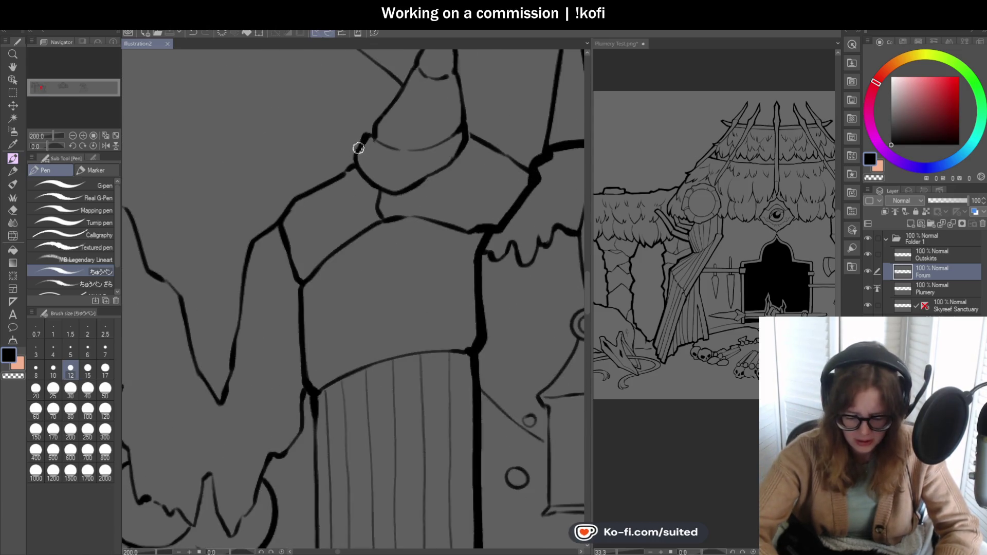
{"action": "scroll", "coordinate": [408, 88], "scroll_direction": "down", "scroll_amount": 1}
{"action": "scroll", "coordinate": [408, 115], "scroll_direction": "up", "scroll_amount": 1}
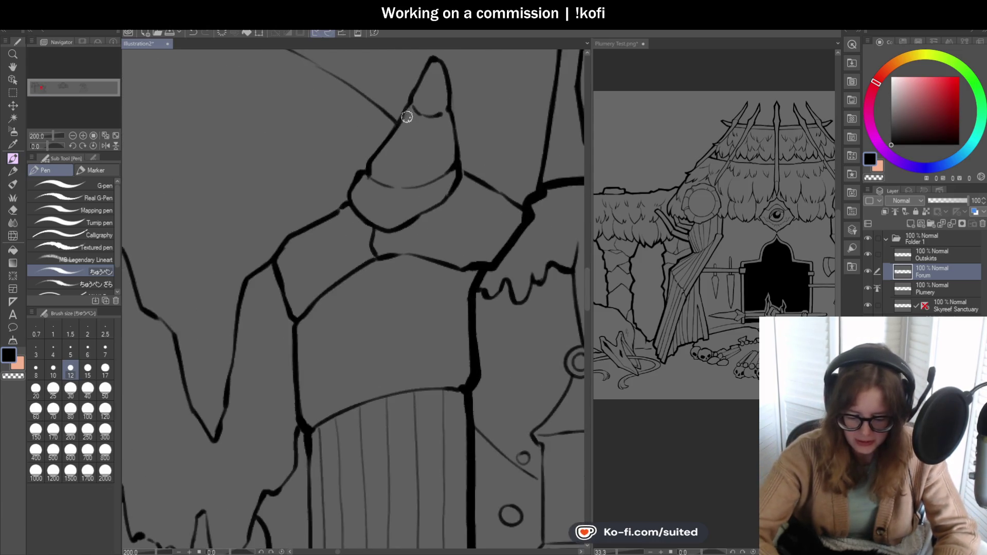